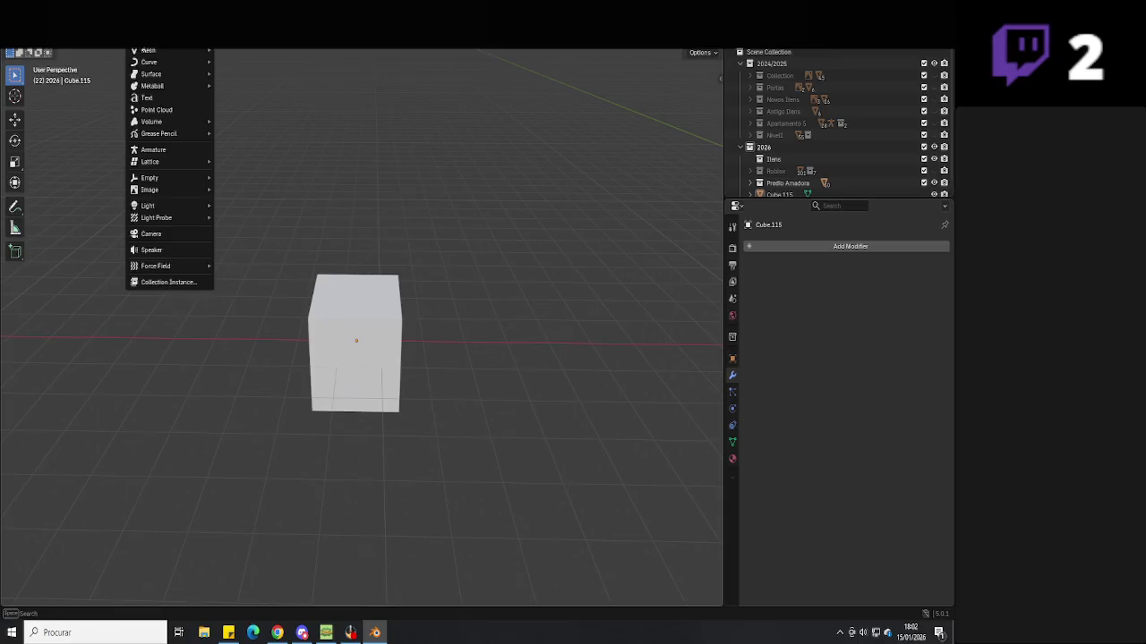
Add a circle mesh beside the cube along X and shrink it to about half size
left_click(237, 73)
middle_click_drag(468, 258, 460, 350)
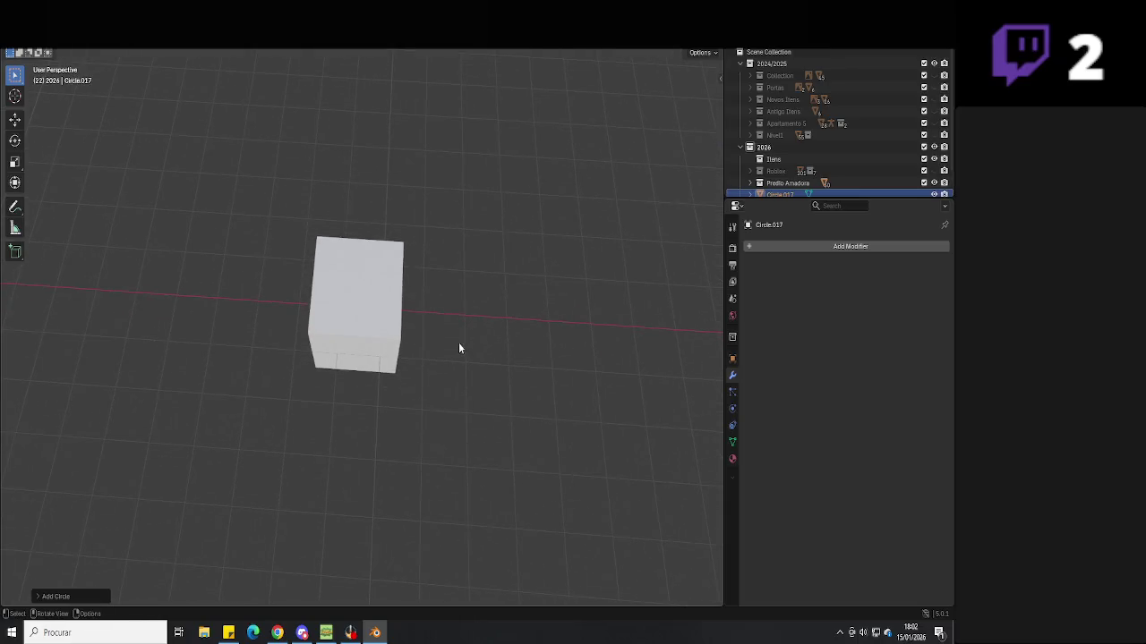
scroll(483, 340, "down", 5)
key("g")
key("x")
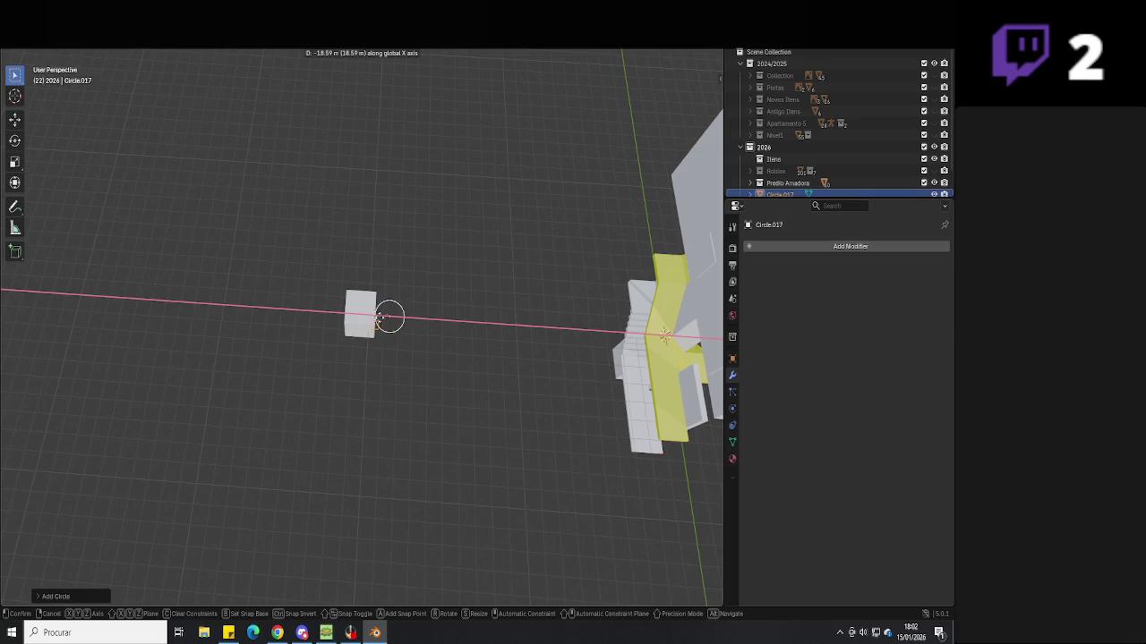
left_click(291, 310)
key("KP_7")
scroll(291, 310, "up", 5)
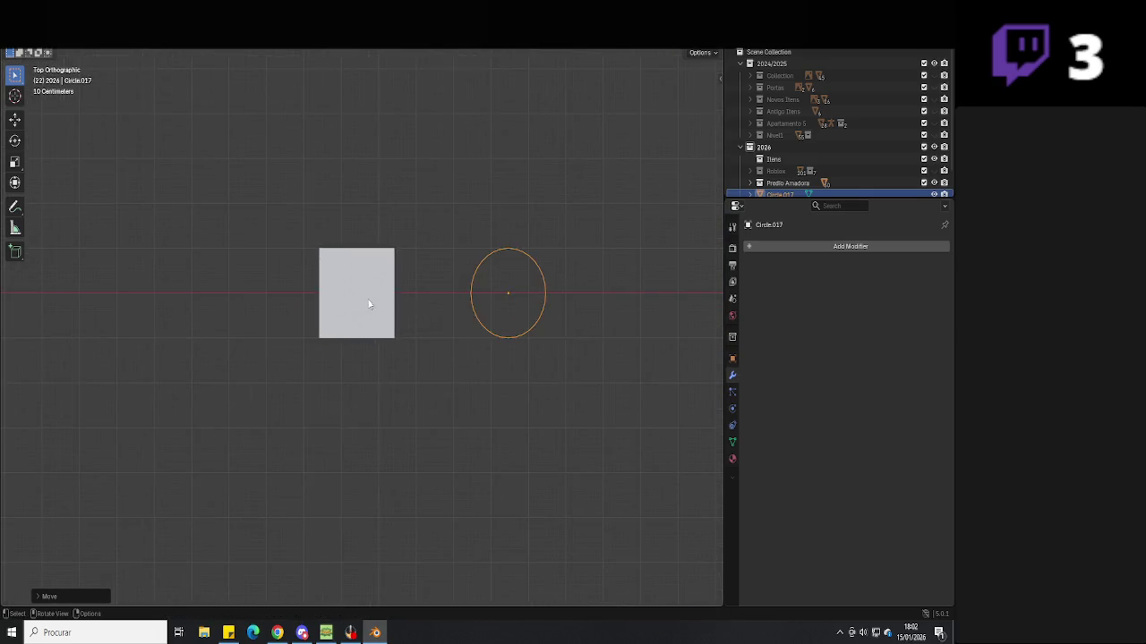
middle_click_drag(470, 324, 414, 338, "shift")
scroll(414, 339, "up", 2)
key("s")
left_click(497, 324)
Extrude the circle upward into a column and shrink the column to half size
key("Tab")
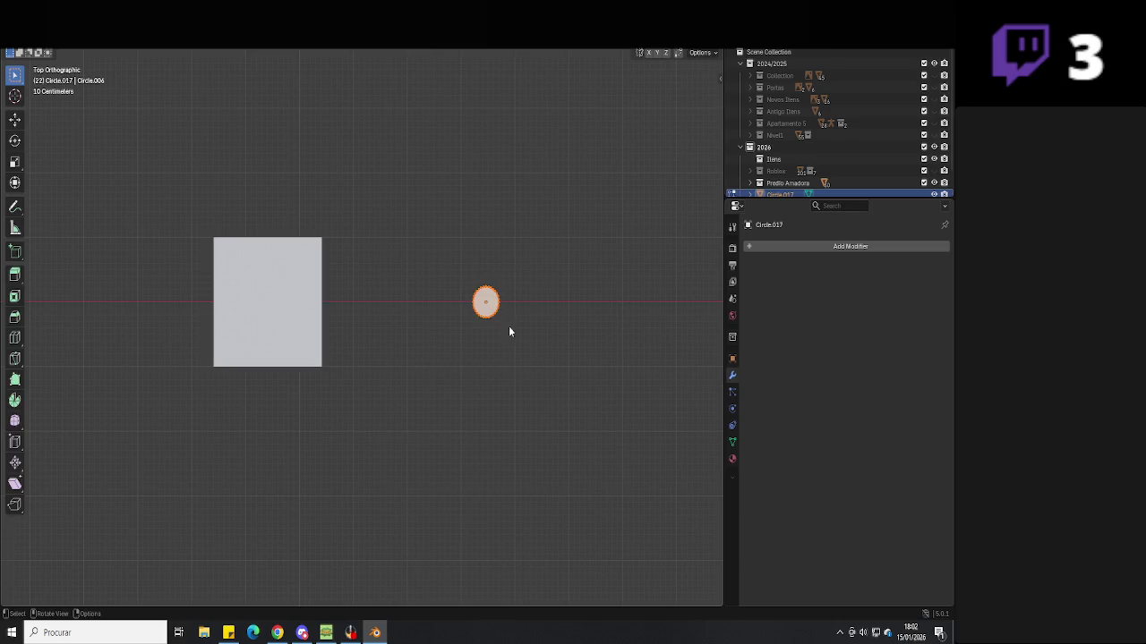
middle_click_drag(506, 325, 507, 243)
key("e")
left_click(508, 69)
middle_click_drag(509, 69, 475, 207)
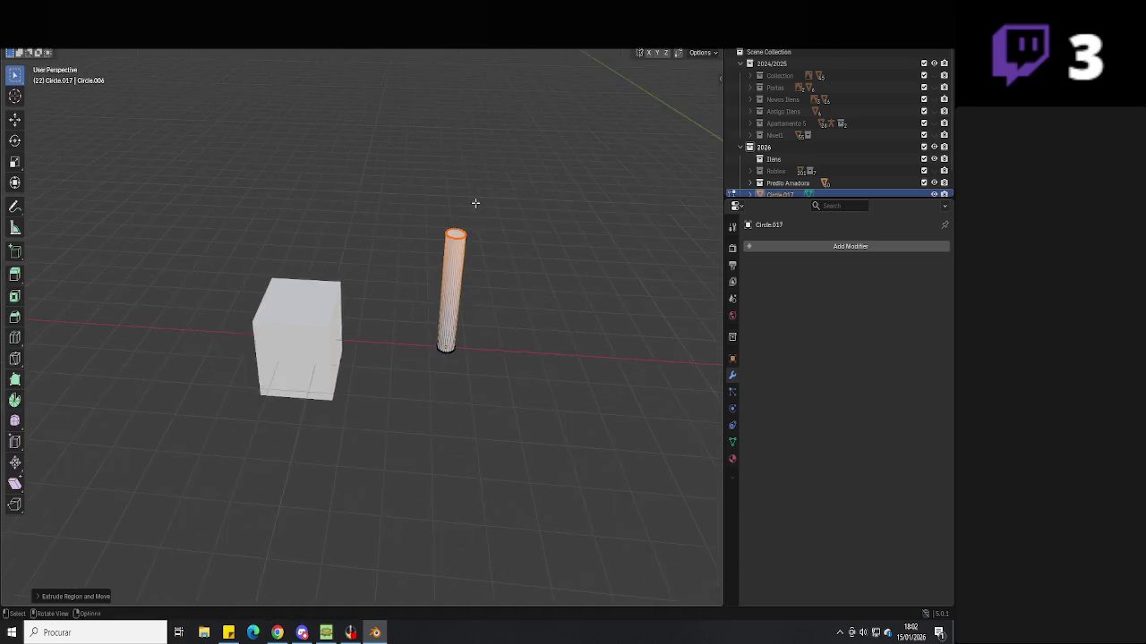
key("Tab")
key("s")
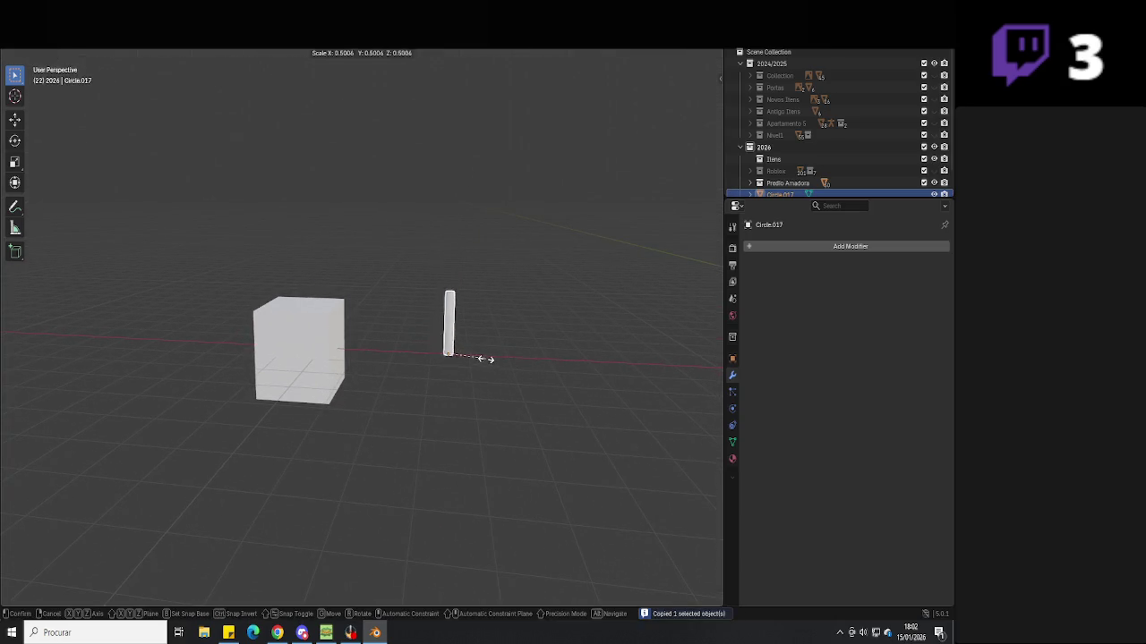
left_click(485, 358)
Extrude the column further upward to its final height, working in wireframe
key("Tab")
key("e")
left_click(464, 311)
key("Tab")
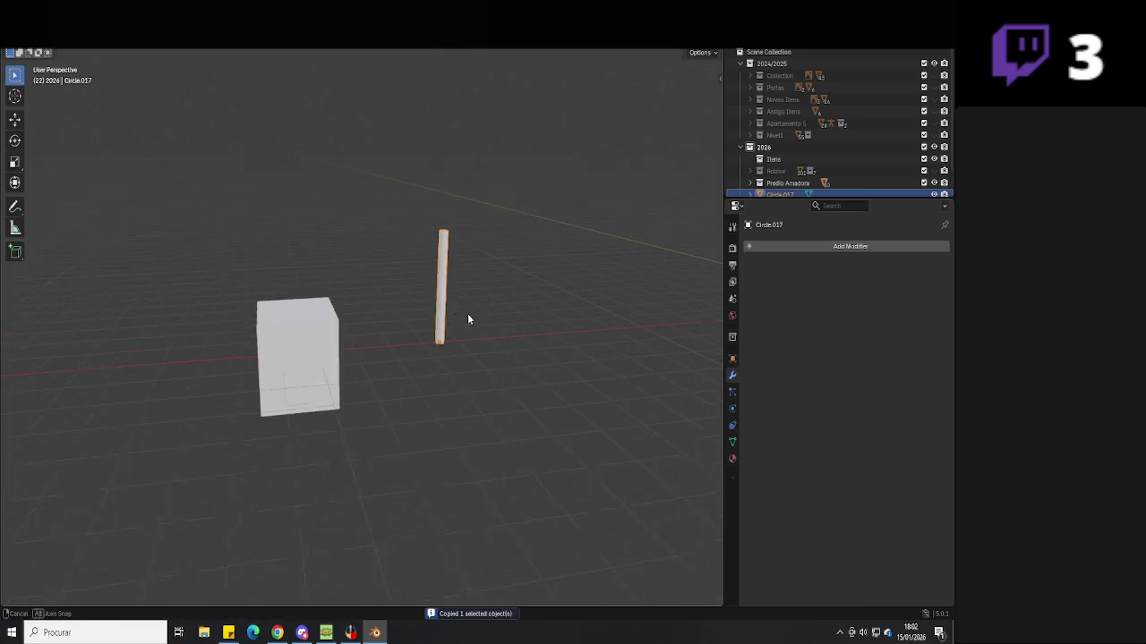
middle_click_drag(494, 321, 510, 325)
key("Tab")
key("shift+z")
key("e")
left_click(468, 250)
key("Tab")
Duplicate the column, place the copy left of the original along X, and select the cube
key("ctrl+c")
key("ctrl+v")
key("g")
key("x")
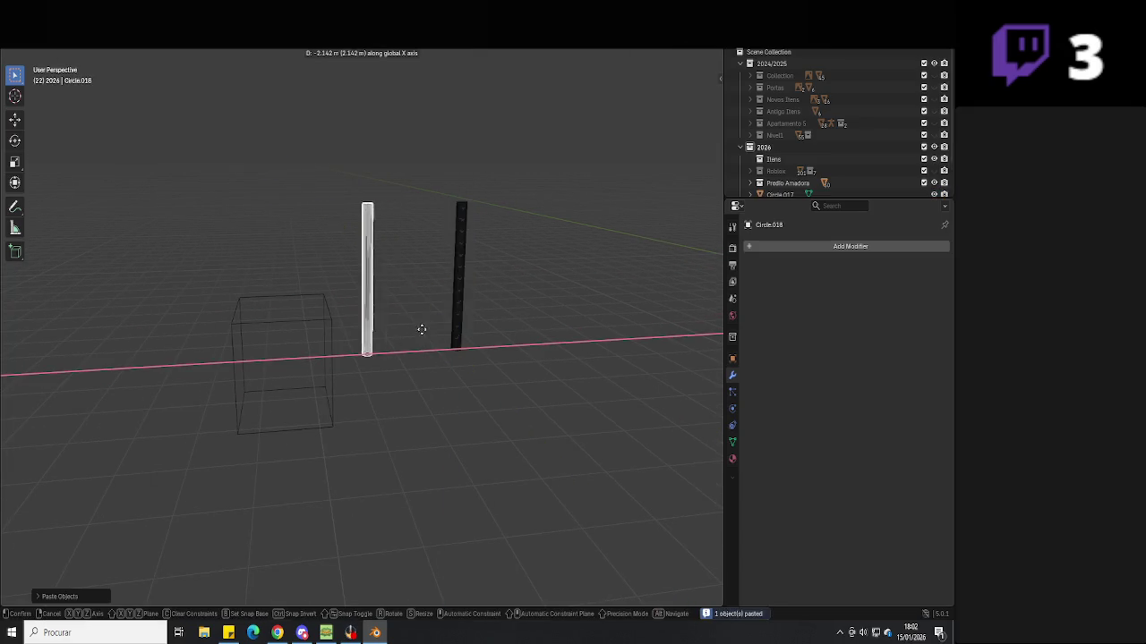
left_click(392, 329)
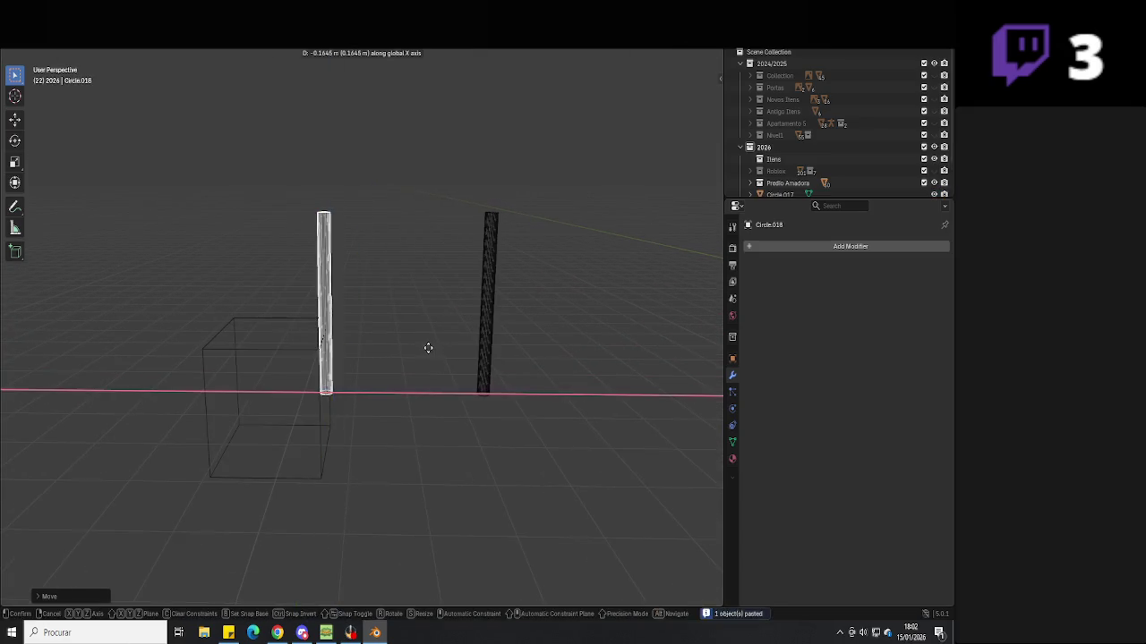
left_click(330, 416)
mouse_move(330, 416)
middle_mouse_down()
mouse_move(392, 381)
mouse_move(450, 373)
middle_mouse_up()
Make the cube thin along Y, then shift it along Y and raise it along Z
key("s")
key("y")
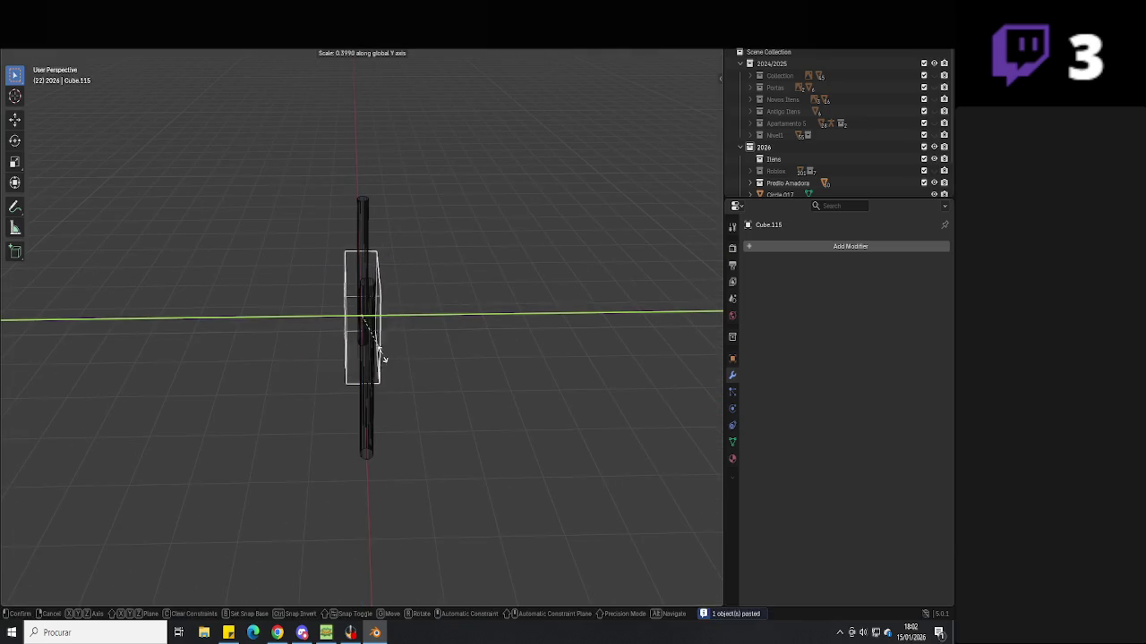
left_click(394, 347)
key("g")
key("y")
mouse_move(399, 341)
middle_mouse_down()
mouse_move(466, 340)
mouse_move(460, 360)
middle_mouse_up()
left_click(480, 349)
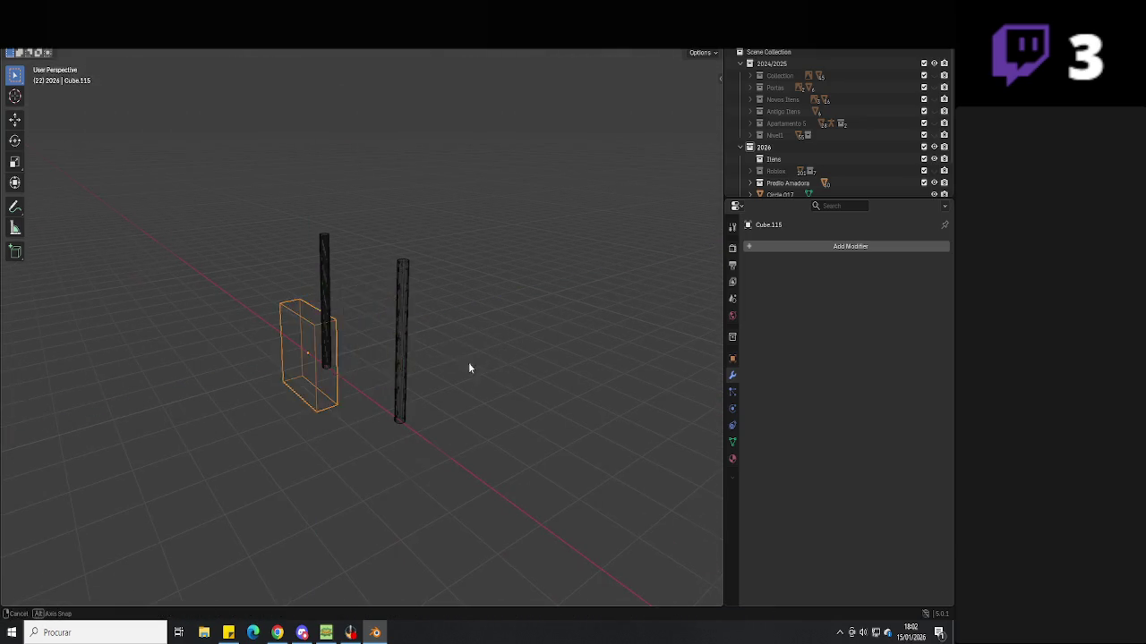
key("g")
key("z")
left_click(486, 282)
Move the cube along X next to the right post and rescale its width
key("g")
key("x")
left_click(582, 313)
key("s")
key("x")
left_click(618, 345)
middle_click_drag(619, 346, 531, 353)
Thin the cube further along Y and center it between the posts along X
key("s")
key("y")
left_click(420, 335)
mouse_move(419, 335)
middle_mouse_down()
mouse_move(534, 317)
mouse_move(516, 335)
middle_mouse_up()
key("g")
key("x")
left_click(522, 316)
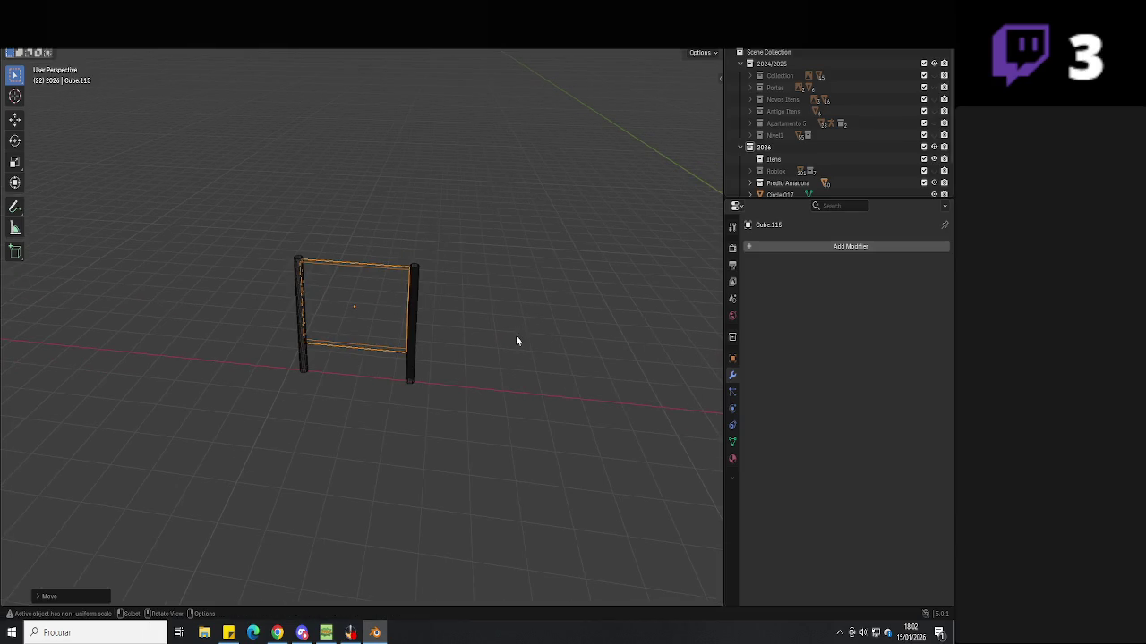
From the top view, stretch the cube along X to span the two posts
key("KP_7")
scroll(515, 340, "up", 4)
scroll(507, 342, "up", 2)
key("s")
key("x")
left_click(541, 338)
Fit the board's right and left ends along X against the two posts
key("Tab")
key("g")
key("x")
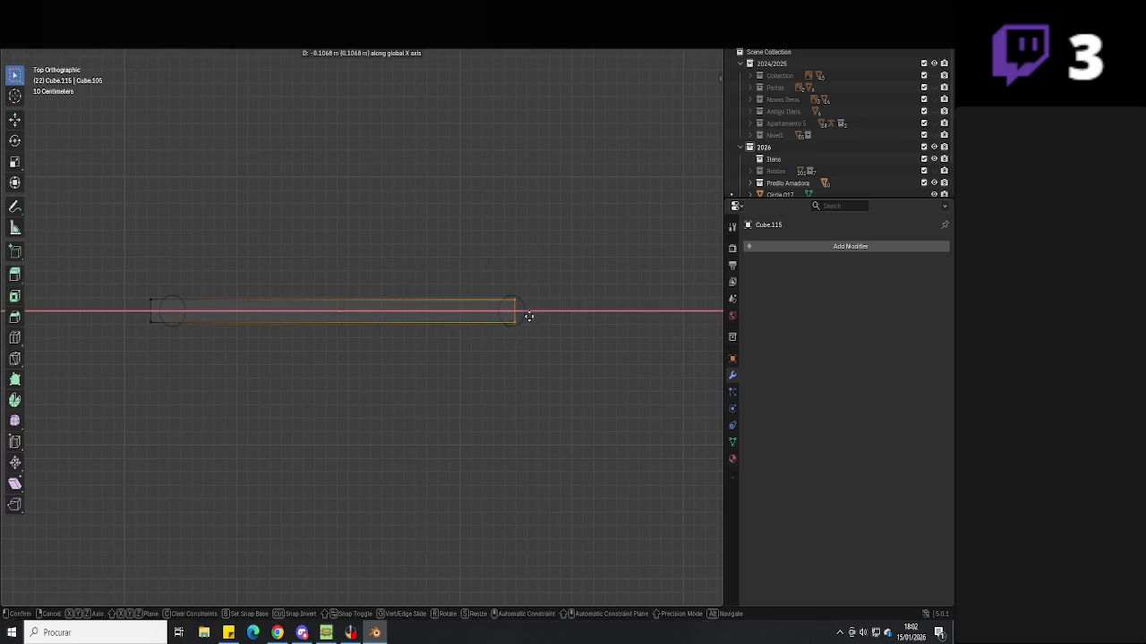
left_click(531, 311)
left_click(154, 313)
key("g")
key("x")
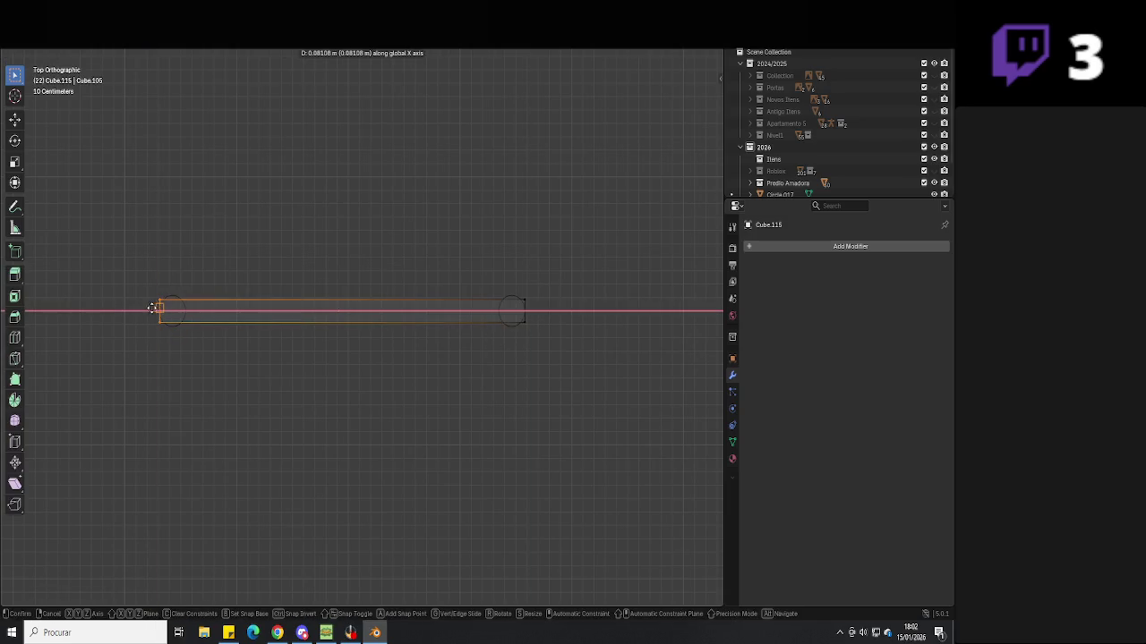
left_click(154, 308)
key("Tab")
Switch back to solid shading and orbit around the panel between the posts
mouse_move(193, 346)
middle_mouse_down()
mouse_move(286, 275)
mouse_move(261, 254)
mouse_move(294, 271)
mouse_move(532, 127)
middle_mouse_up()
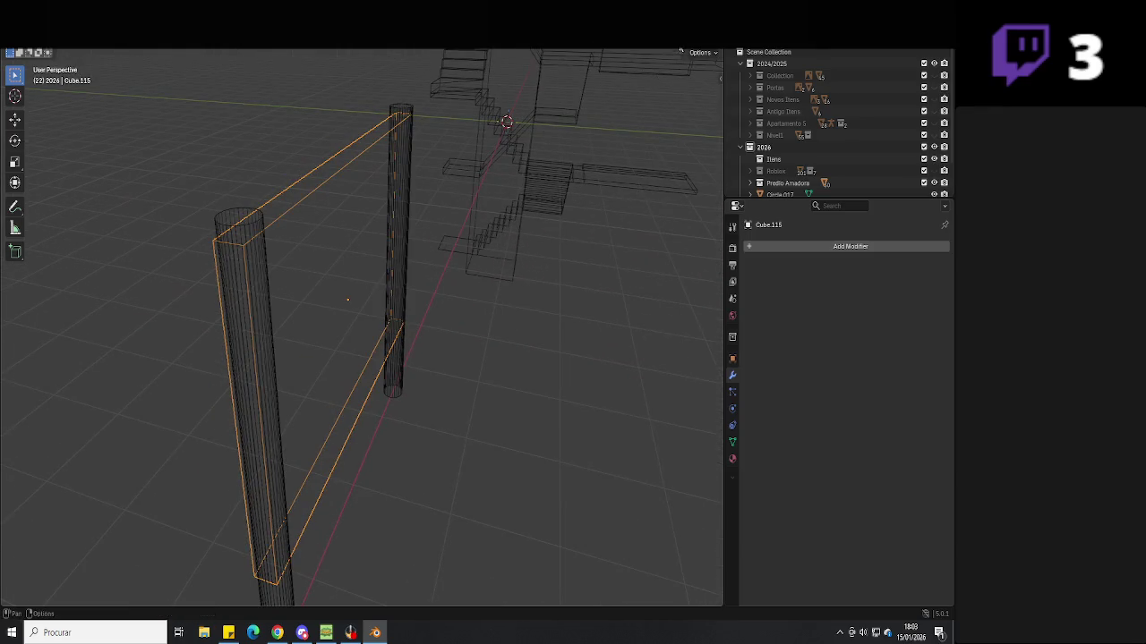
key("shift+z")
middle_click_drag(385, 224, 480, 324)
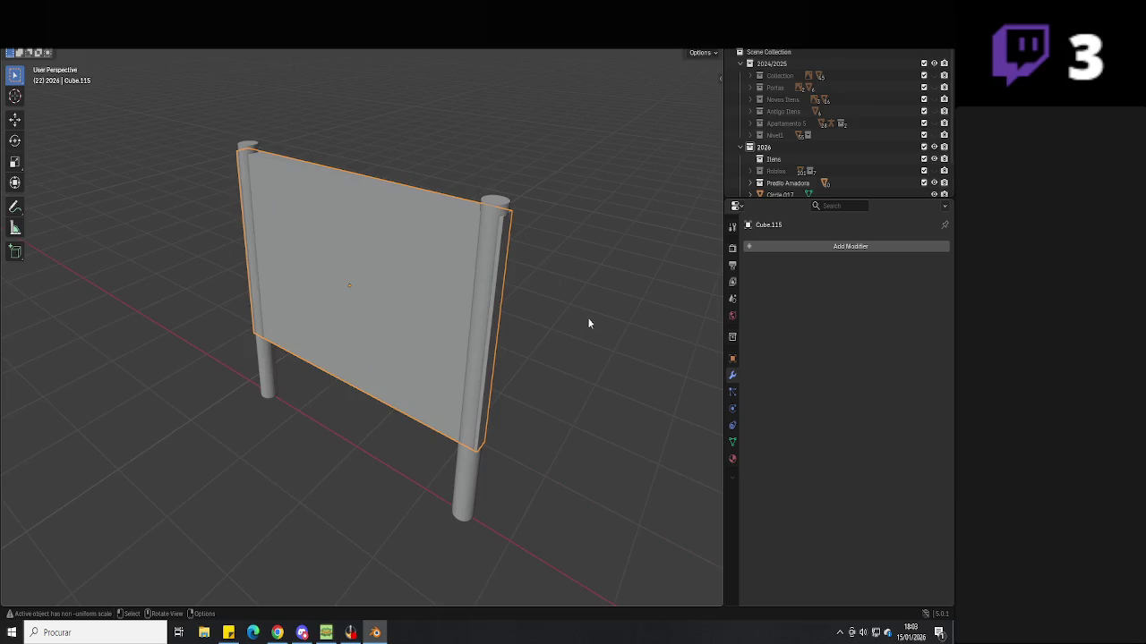
middle_click_drag(580, 322, 525, 325)
middle_click_drag(435, 323, 460, 314)
Thicken the panel along Y and check the barrier reference images in the browser
key("s")
key("y")
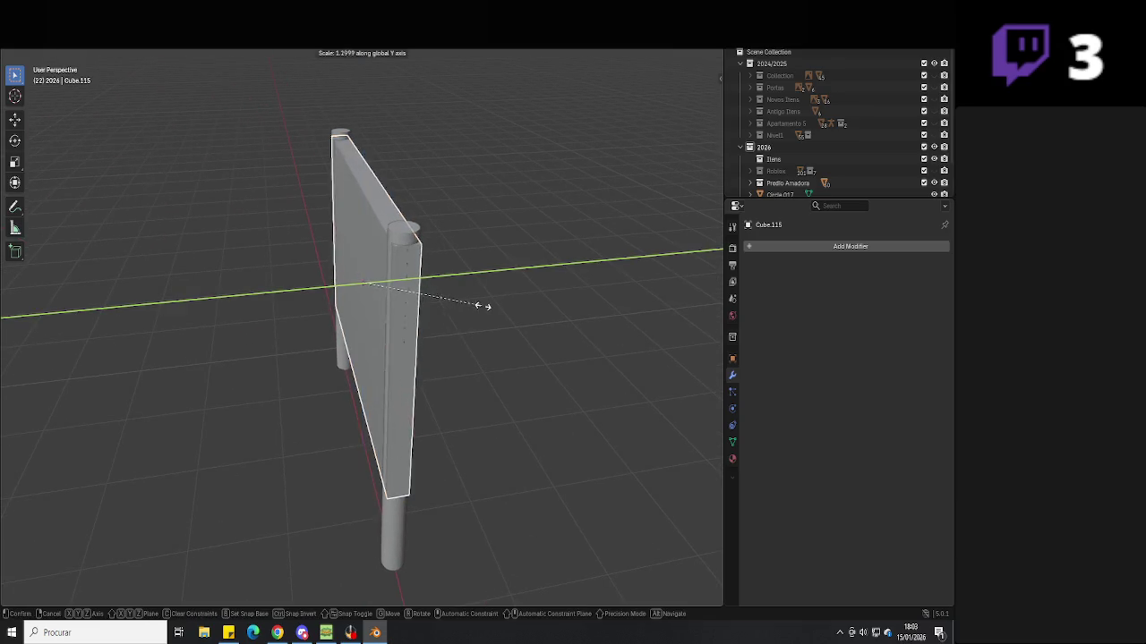
left_click(512, 305)
key("alt+Tab")
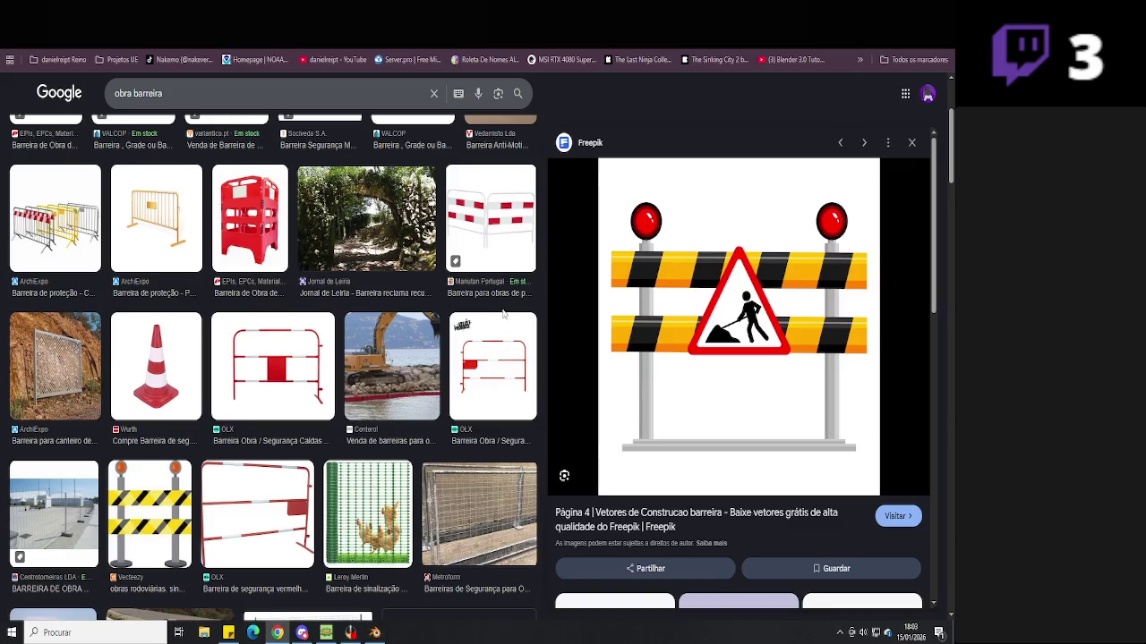
key("alt+Tab")
key("Tab")
middle_click_drag(511, 315, 478, 332)
key("Tab")
Flatten the panel along Z into a narrow bar and raise it near the post tops
key("s")
key("x")
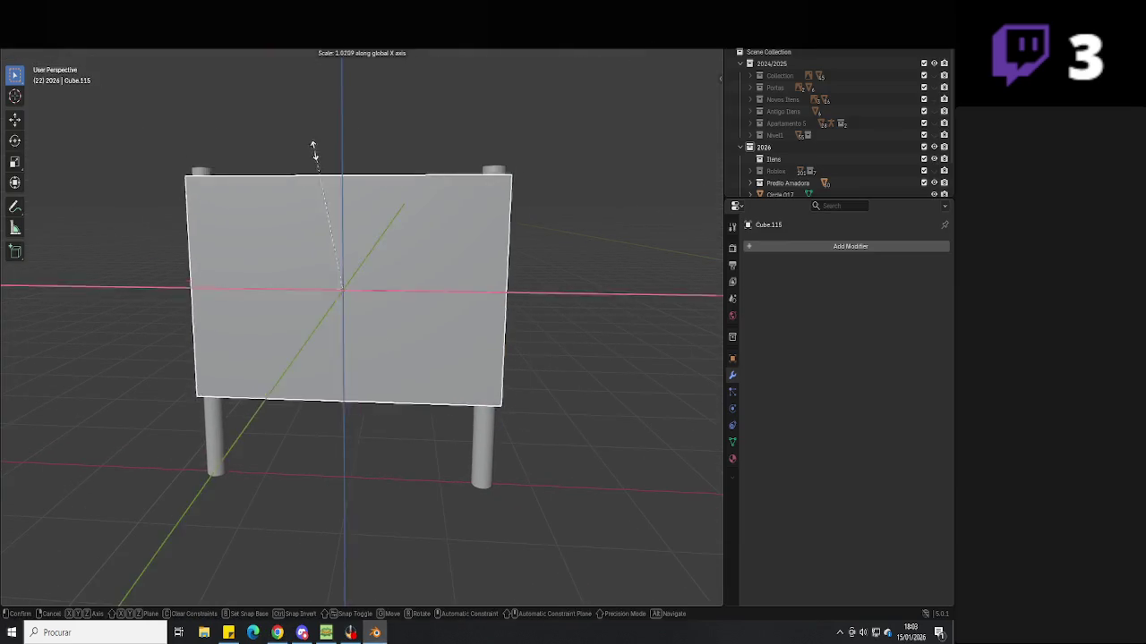
key("z")
left_click(330, 250)
key("g")
key("z")
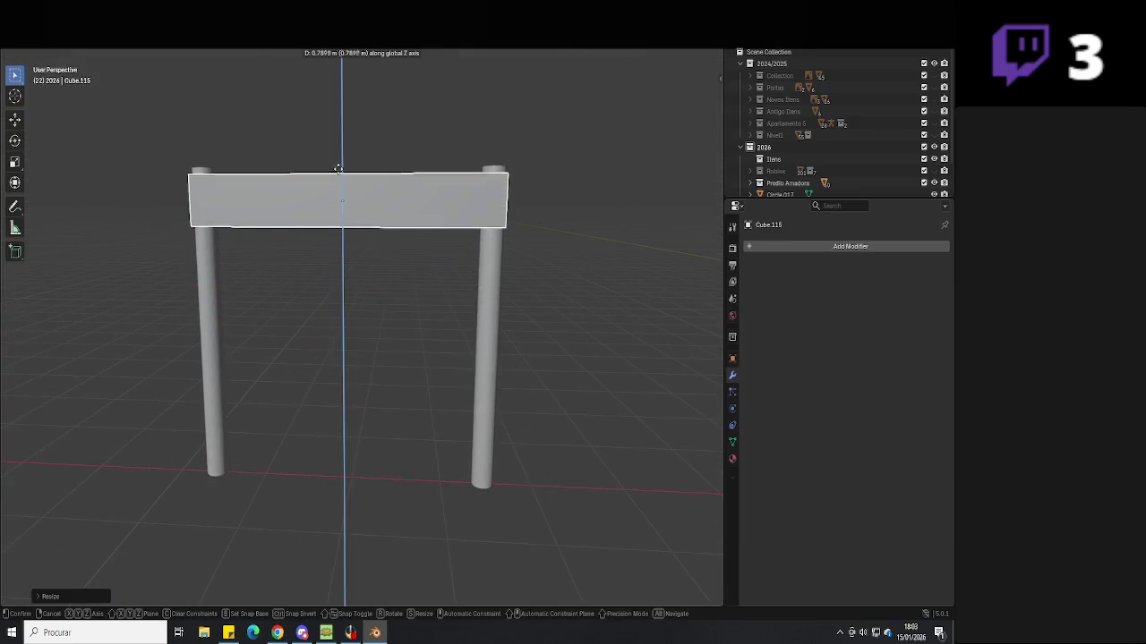
left_click(323, 199)
Paste two copies of the bar and stack them lower along Z
key("ctrl+c")
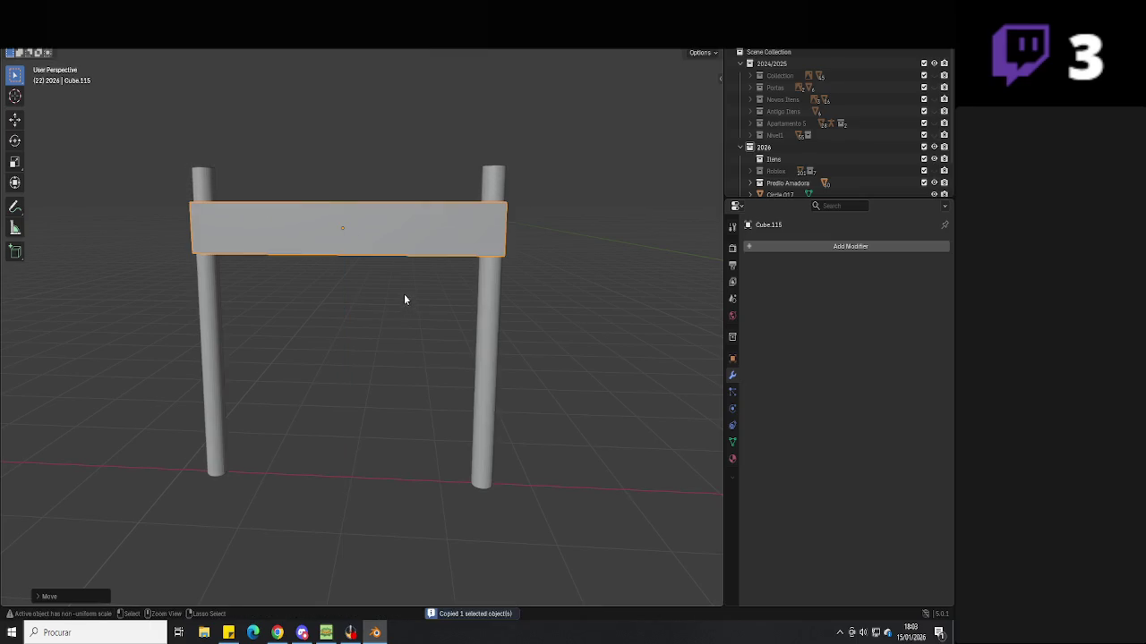
key("ctrl+v")
key("g")
key("z")
left_click(404, 356)
key("ctrl+v")
key("g")
key("z")
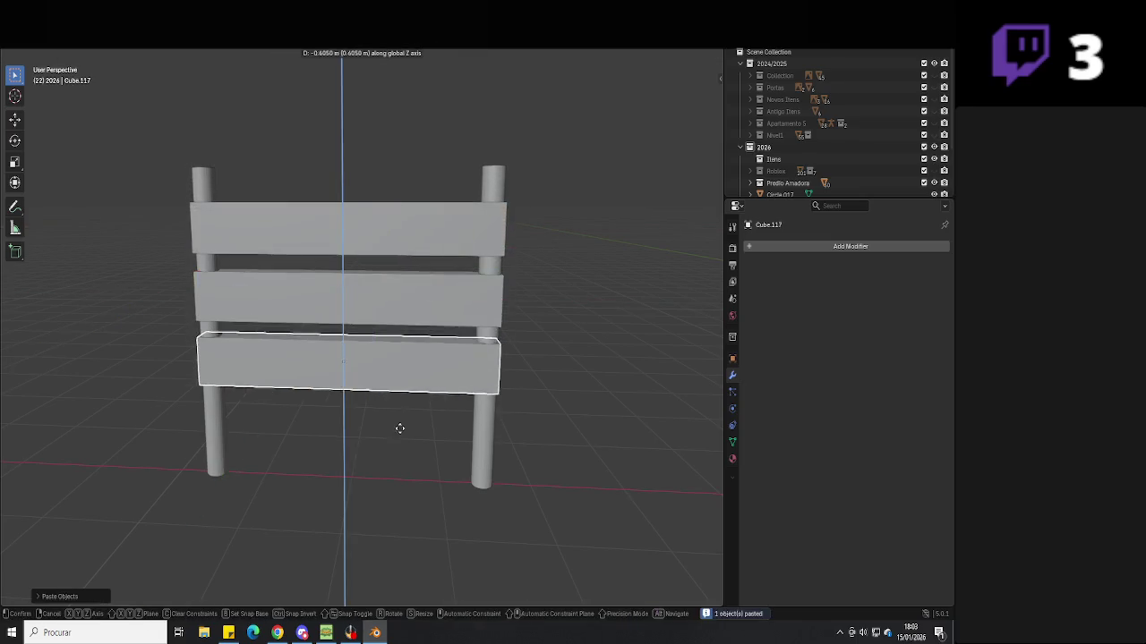
left_click(397, 434)
Compare the three-plank barrier against the browser reference image from a front view
middle_click_drag(601, 412, 495, 403)
key("alt+Tab")
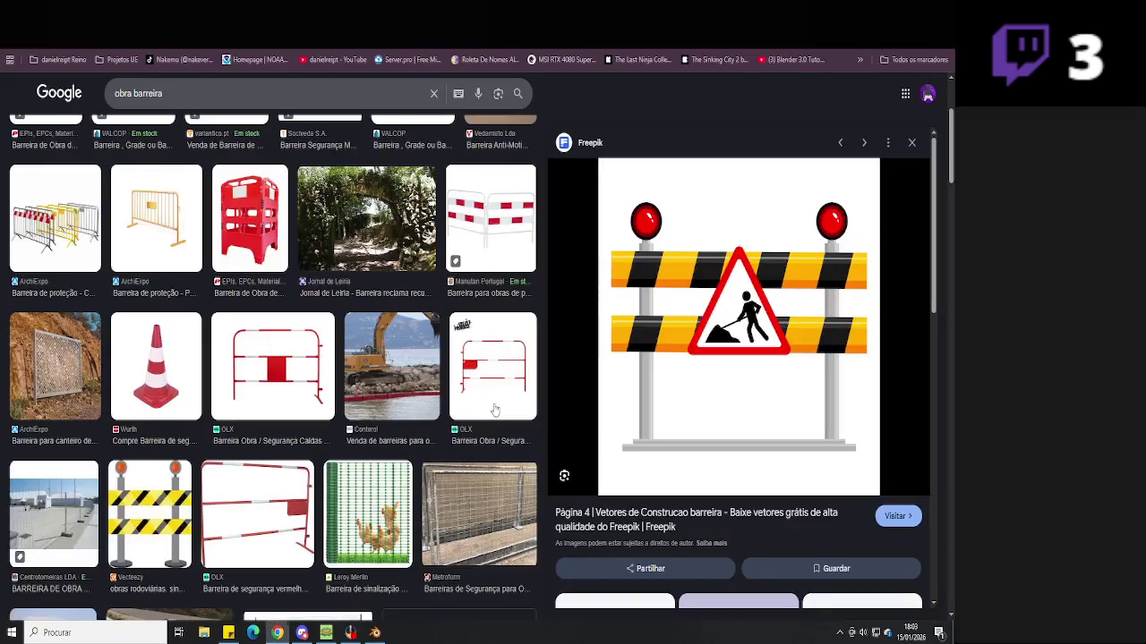
key("alt+Tab")
middle_click_drag(371, 417, 518, 431)
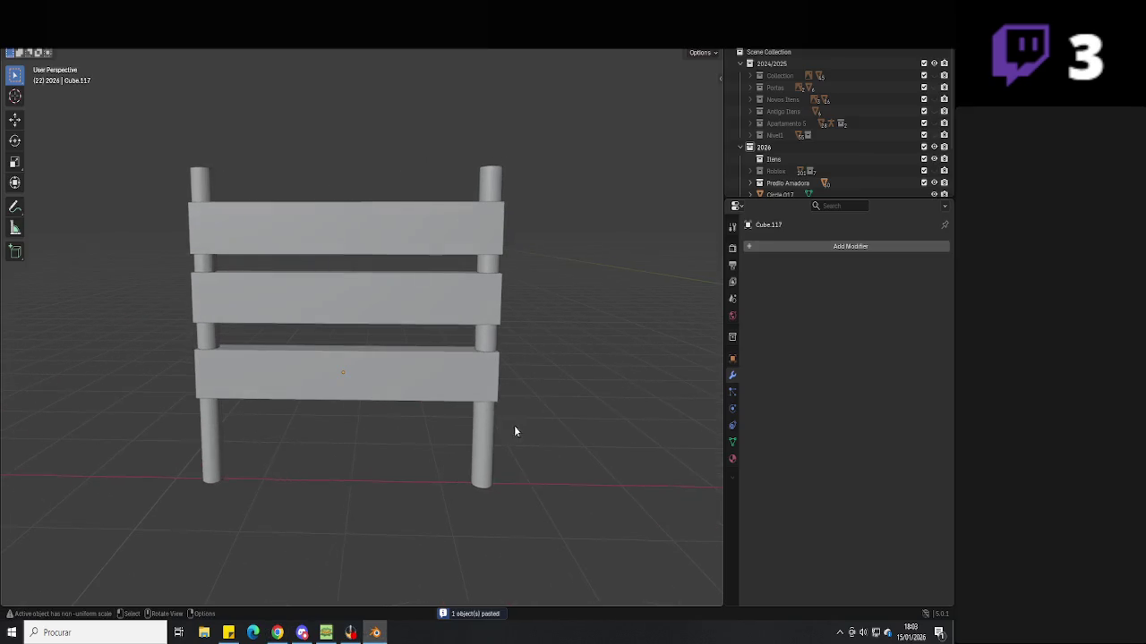
key("shift+a")
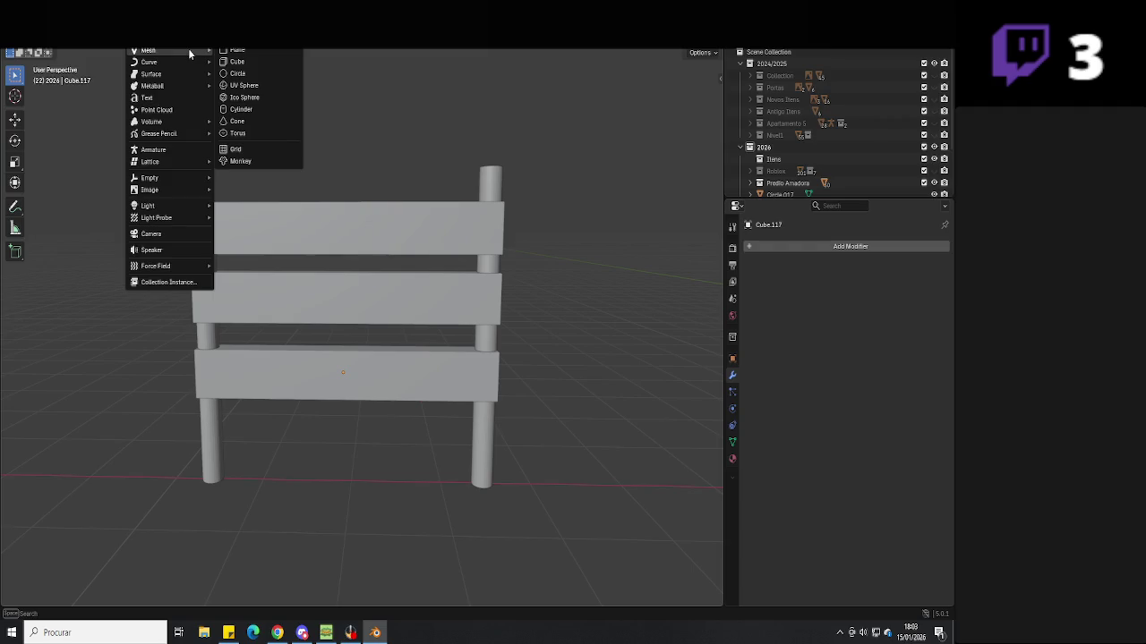
Add a cube and flatten it along Y into a thin panel against the barrier
left_click(262, 67)
mouse_move(429, 311)
middle_mouse_down()
mouse_move(310, 384)
mouse_move(358, 447)
mouse_move(453, 447)
middle_mouse_up()
key("g")
left_click(401, 349)
key("s")
key("y")
mouse_move(401, 349)
middle_mouse_down("alt")
mouse_move(440, 483)
mouse_move(391, 460)
mouse_move(420, 427)
middle_mouse_up("alt")
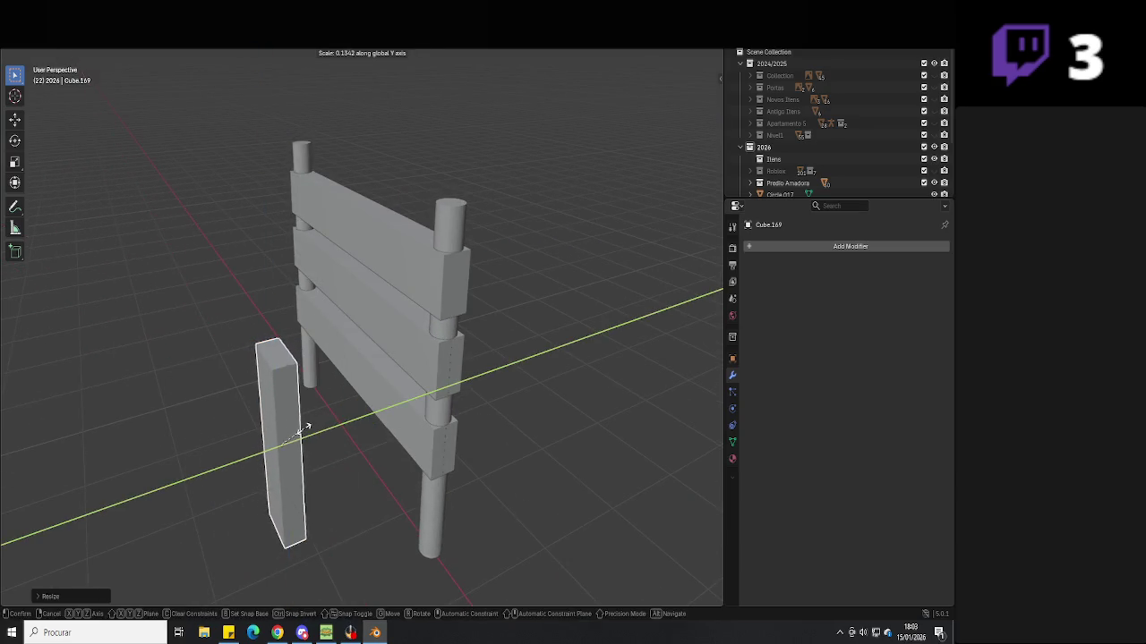
left_click(304, 434)
middle_click_drag(304, 434, 332, 429, "alt")
key("g")
key("y")
left_click(437, 440)
Raise the panel and centre it along X between the two fence posts
mouse_move(437, 440)
middle_mouse_down("alt")
mouse_move(526, 437)
mouse_move(453, 392)
middle_mouse_up("alt")
key("g")
key("z")
left_click(422, 238)
key("g")
key("x")
left_click(435, 237)
scroll(432, 374, "down", 2)
scroll(432, 374, "down", 1)
middle_click_drag(432, 374, 433, 380, "alt")
scroll(432, 375, "up", 1)
In Edit Mode with X-ray, widen the panel's bottom vertices and lower the bottom edge
key("Tab")
key("alt+z")
scroll(412, 386, "up", 2)
left_click_drag(308, 407, 418, 449)
key("s")
left_click(675, 433)
key("g")
key("z")
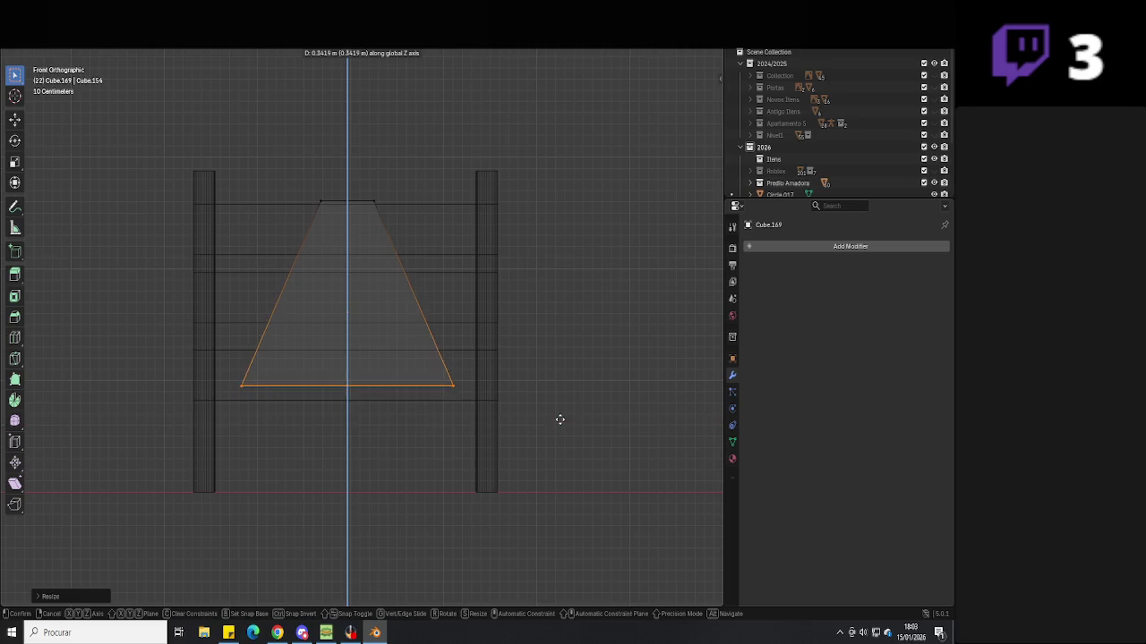
left_click(498, 403)
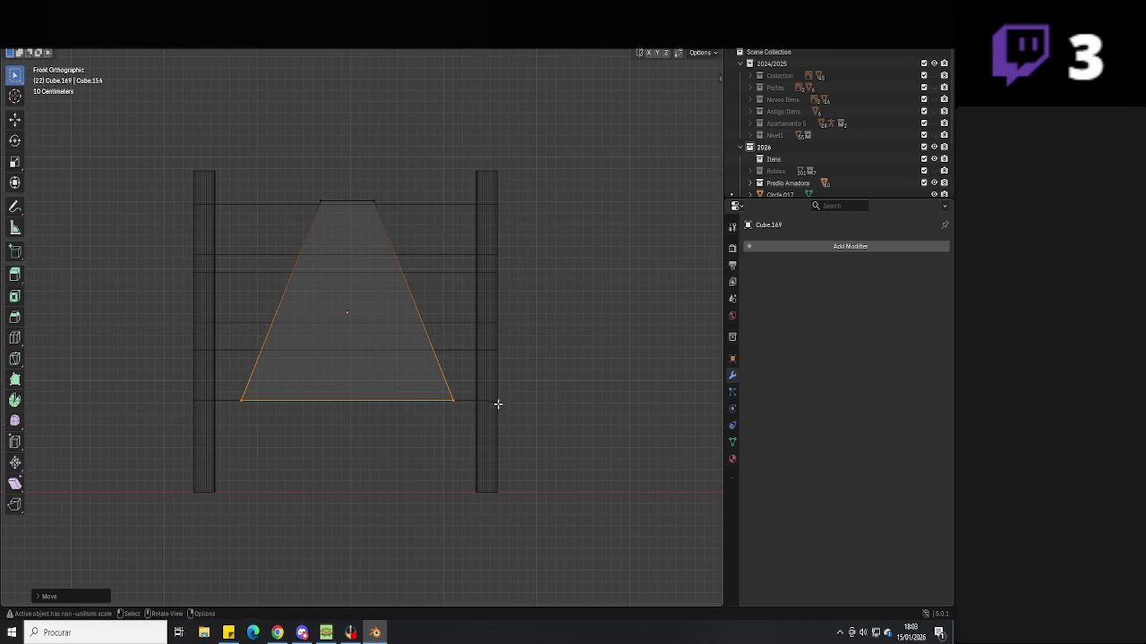
Narrow the top edge along X to a point, then return to Object Mode
left_click(358, 201)
key("s")
key("x")
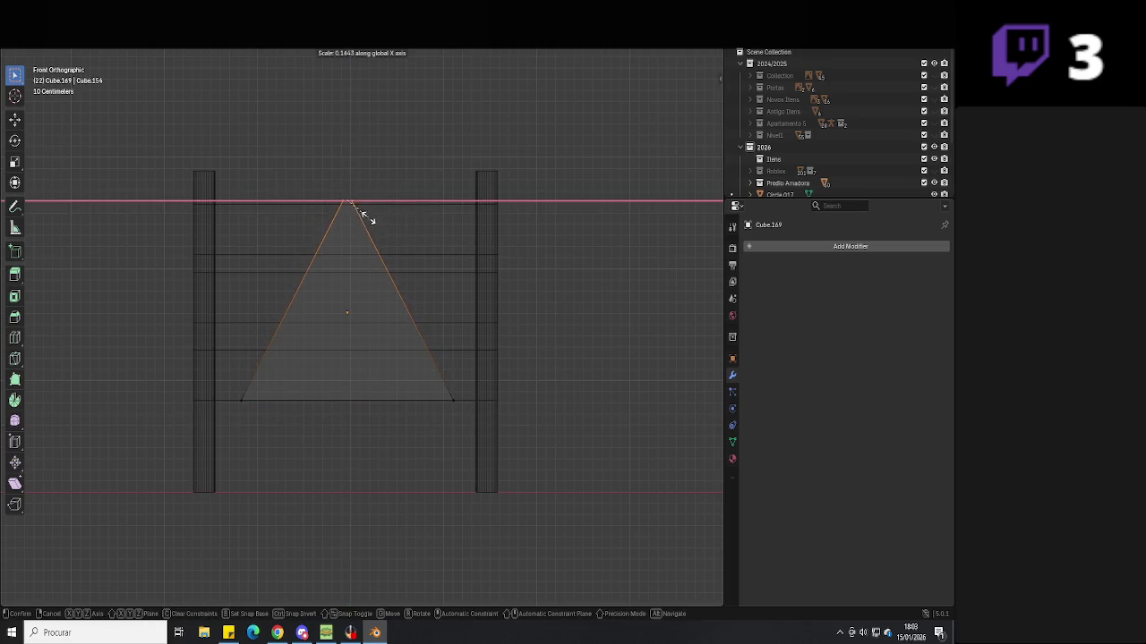
left_click(350, 208)
scroll(397, 263, "up", 2)
key("s")
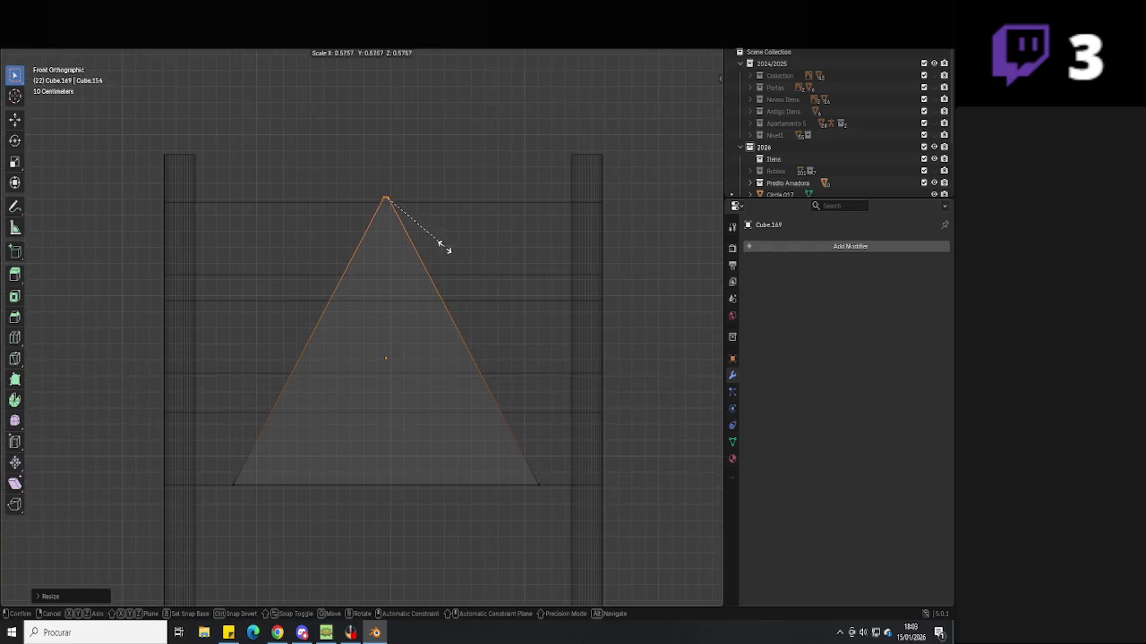
key("x")
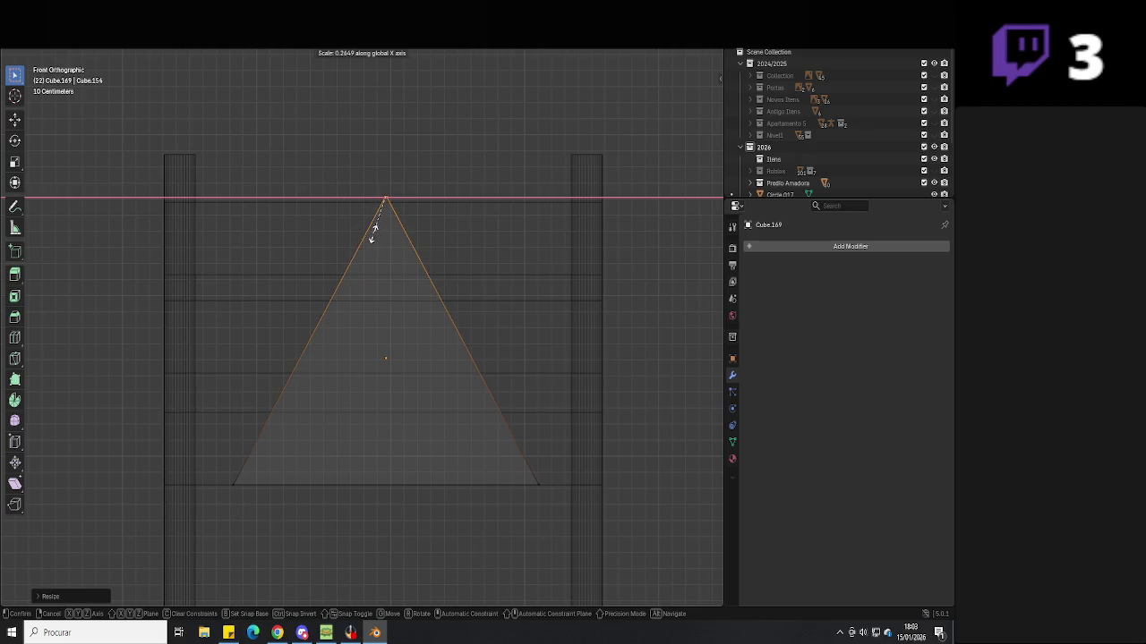
left_click(374, 231)
scroll(478, 289, "down", 3)
key("Tab")
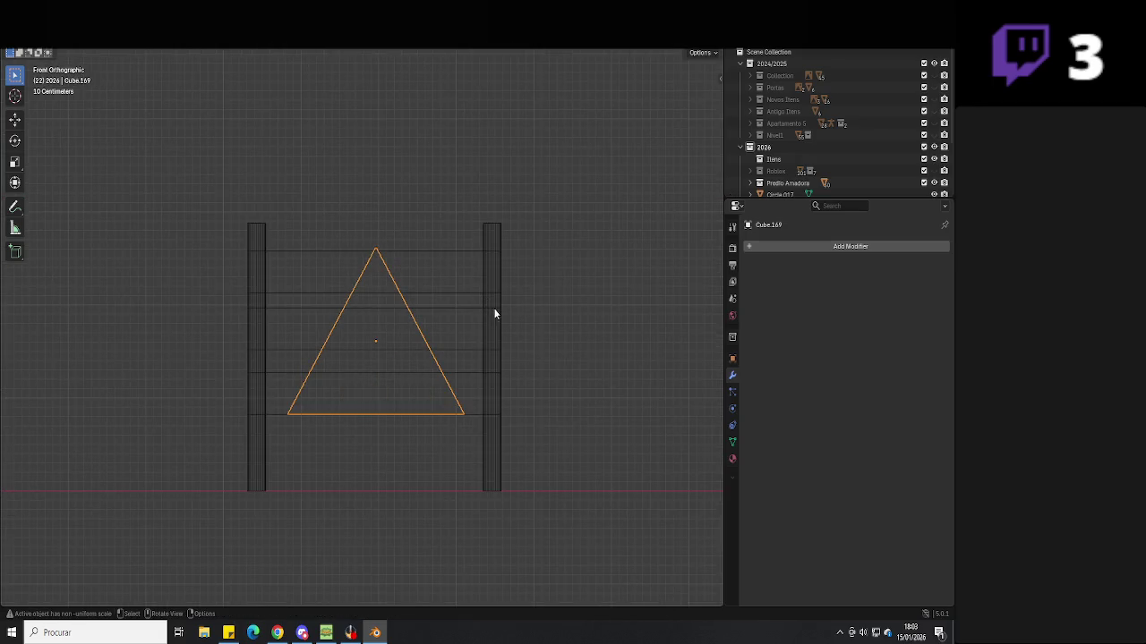
key("alt+Tab")
key("alt+Tab")
Enlarge the triangle and adjust its height on the fence, with solid shading
key("Tab")
key("Tab")
key("s")
left_click(467, 262)
key("g")
key("z")
left_click(473, 267)
key("g")
key("z")
left_click(474, 272)
key("shift+z")
middle_click_drag(376, 340, 497, 370)
Move the triangle to a new spot on the fence, abandoning trial depth resizes
key("s")
key("Escape")
mouse_move(426, 376)
middle_mouse_down()
mouse_move(465, 335)
mouse_move(491, 351)
middle_mouse_up()
key("g")
left_click(480, 331)
key("s")
key("y")
key("Escape")
key("s")
key("y")
key("Escape")
mouse_move(388, 309)
middle_mouse_down()
mouse_move(497, 338)
mouse_move(555, 321)
mouse_move(483, 321)
mouse_move(571, 364)
mouse_move(503, 365)
middle_mouse_up()
scroll(536, 315, "up", 3)
Resize the triangle once more and lower it vertically into place
key("s")
left_click(483, 321)
key("g")
key("z")
left_click(483, 331)
scroll(482, 331, "down", 2)
mouse_move(305, 230)
middle_mouse_down()
mouse_move(345, 333)
mouse_move(281, 350)
middle_mouse_up()
Shorten the top plank along X so it fits the posts
left_click(346, 333)
key("s")
key("x")
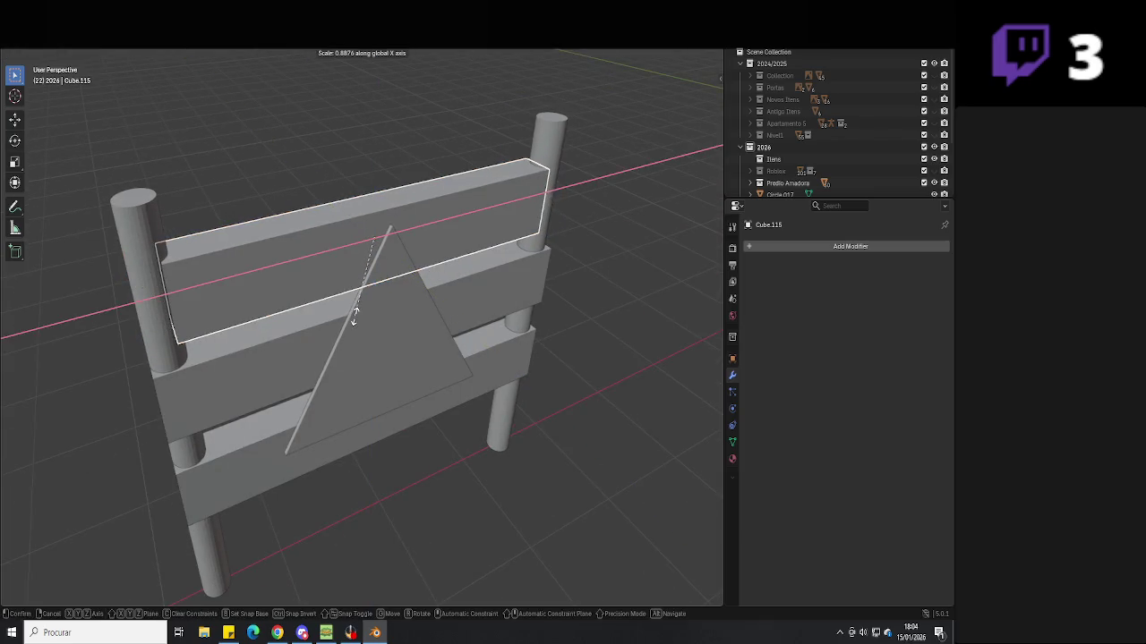
left_click(358, 313)
mouse_move(358, 314)
middle_mouse_down()
mouse_move(289, 307)
mouse_move(441, 359)
middle_mouse_up()
key("s")
left_click(459, 363)
key("Tab")
key("Tab")
mouse_move(483, 257)
middle_mouse_down()
mouse_move(426, 264)
mouse_move(388, 294)
mouse_move(577, 364)
mouse_move(589, 345)
mouse_move(573, 306)
mouse_move(546, 295)
mouse_move(542, 310)
mouse_move(378, 258)
middle_mouse_up()
left_click(577, 364)
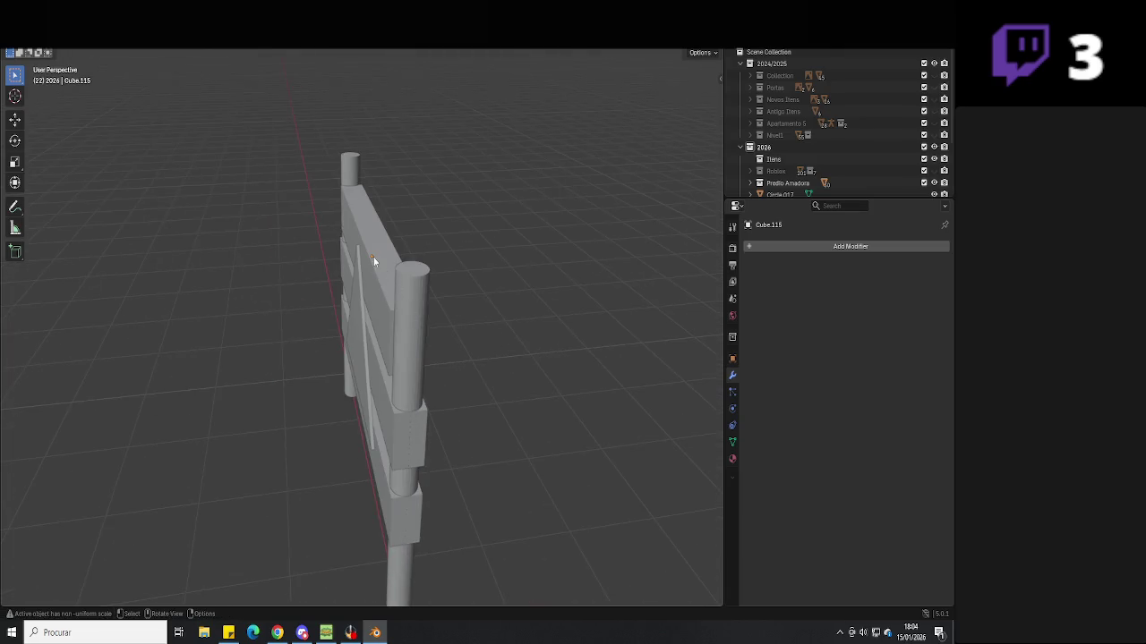
Thin the top plank along Y and slide it flush against the posts
left_click(364, 313)
key("s")
key("y")
left_click(424, 296)
mouse_move(424, 296)
middle_mouse_down()
mouse_move(444, 282)
mouse_move(435, 270)
mouse_move(556, 267)
middle_mouse_up()
key("g")
key("y")
left_click(435, 272)
mouse_move(581, 349)
middle_mouse_down()
mouse_move(475, 400)
mouse_move(381, 351)
middle_mouse_up()
key("g")
key("y")
left_click(419, 312)
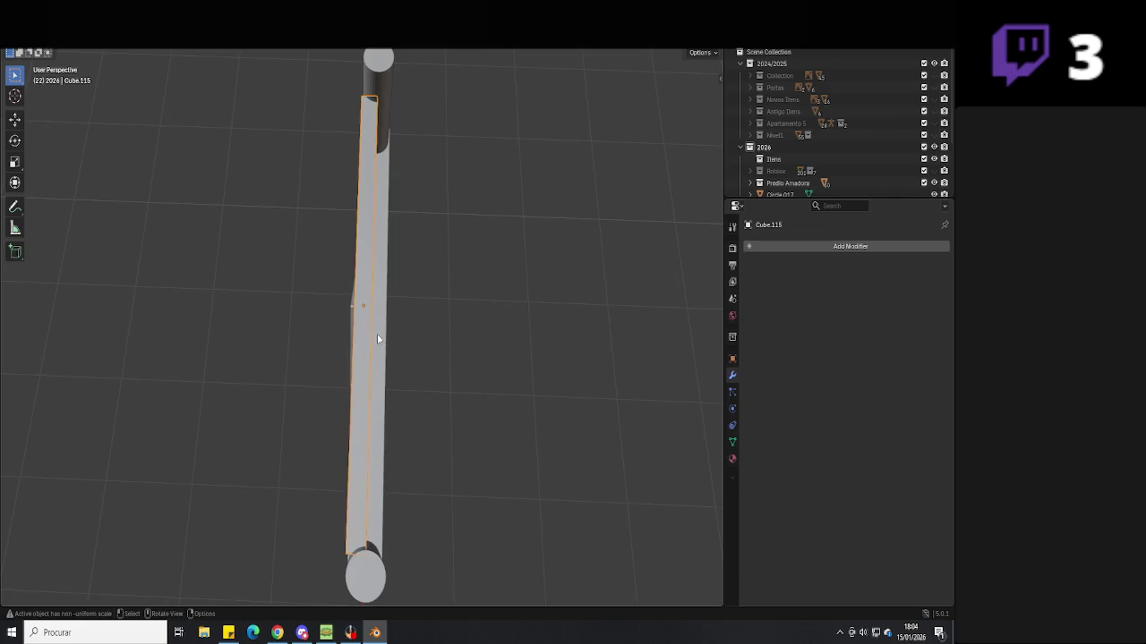
Place copies of the plank on the middle and bottom rails
middle_click_drag(397, 332, 441, 265)
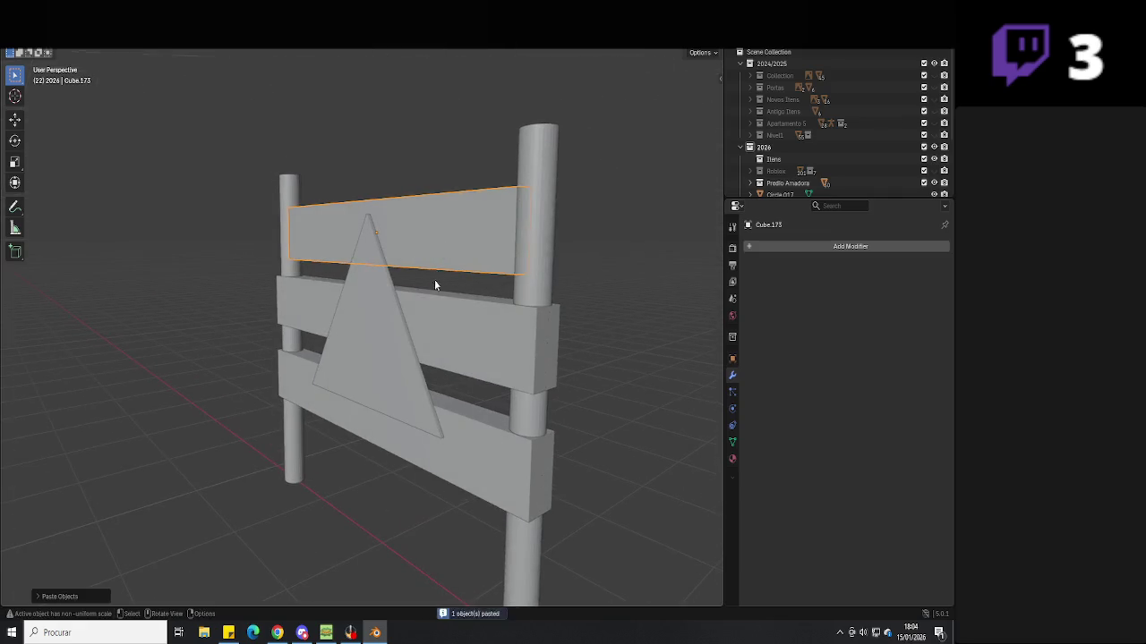
key("g")
key("z")
left_click(440, 376)
key("ctrl+c")
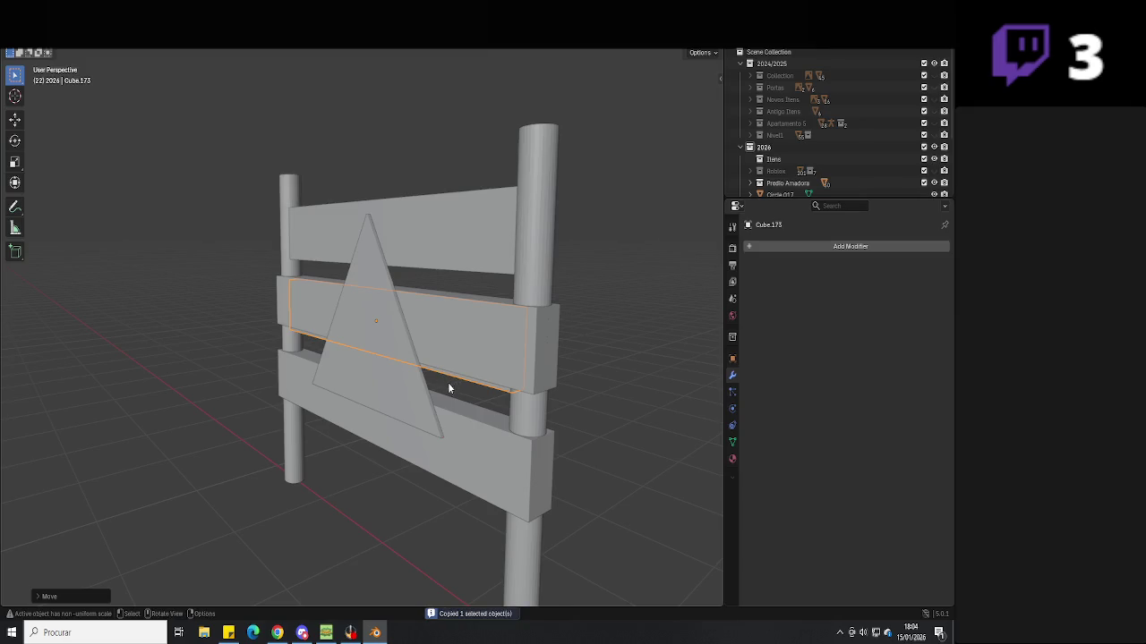
middle_click_drag(449, 388, 450, 360)
key("ctrl+v")
key("g")
key("z")
key("Escape")
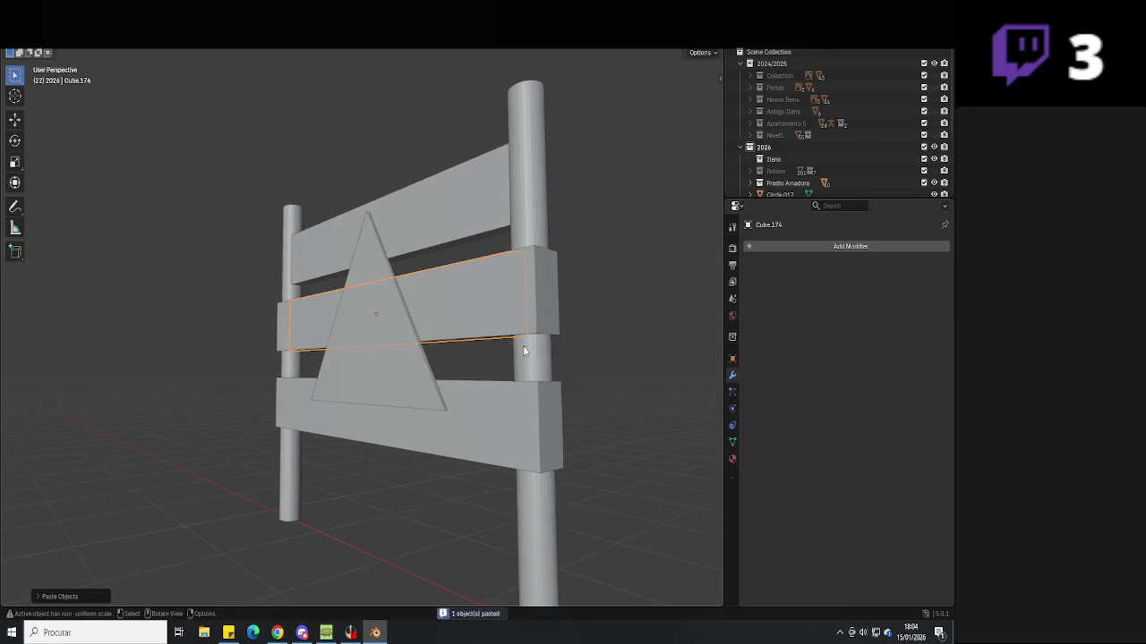
key("g")
key("z")
left_click(544, 436)
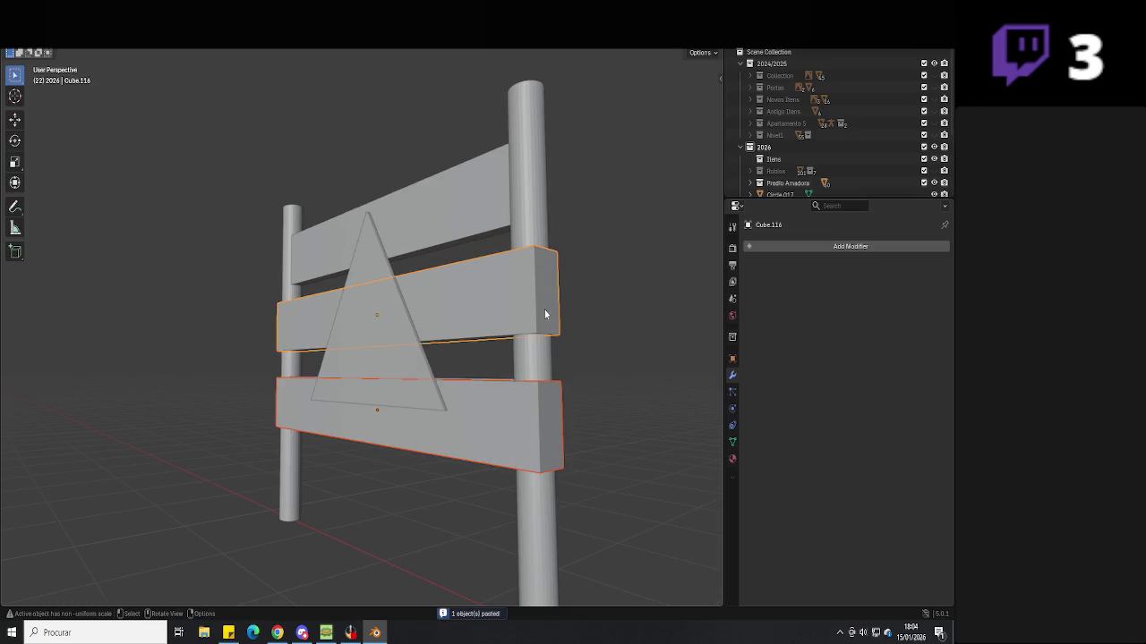
Delete the two old planks and move the triangle forward along Y in front of the planks
key("Delete")
mouse_move(544, 314)
middle_mouse_down()
mouse_move(443, 353)
mouse_move(375, 416)
middle_mouse_up()
left_click(443, 353)
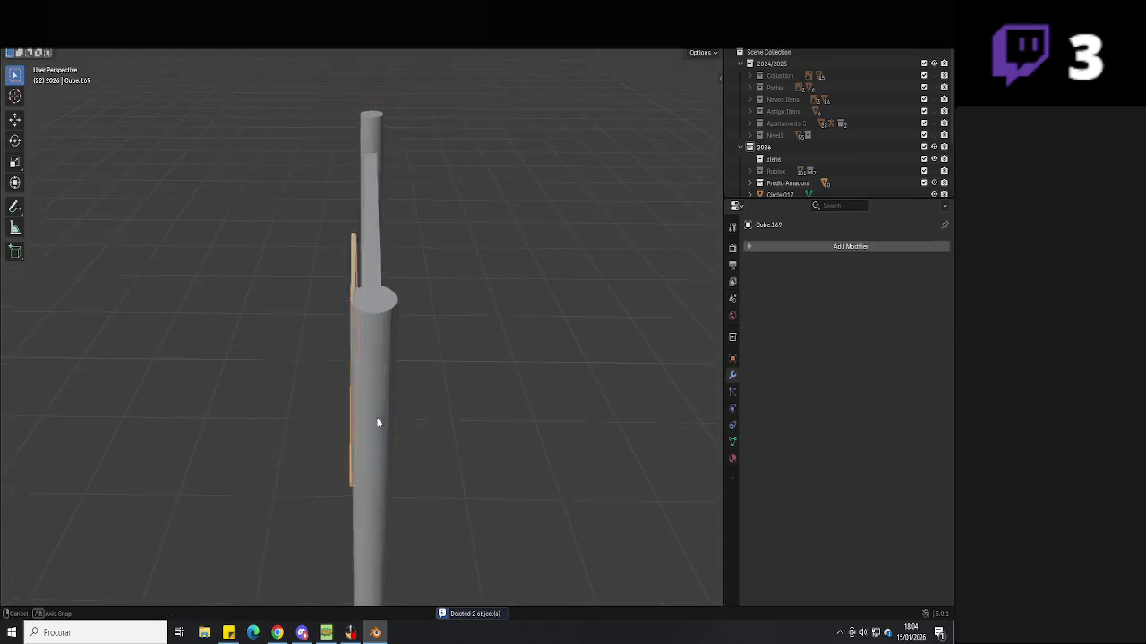
key("g")
key("y")
left_click(368, 376)
Save the project as Hati Neighbour 3D.blend and extrude the triangle face for depth
mouse_move(424, 288)
middle_mouse_down()
mouse_move(603, 288)
mouse_move(445, 364)
mouse_move(450, 441)
middle_mouse_up()
key("ctrl+s")
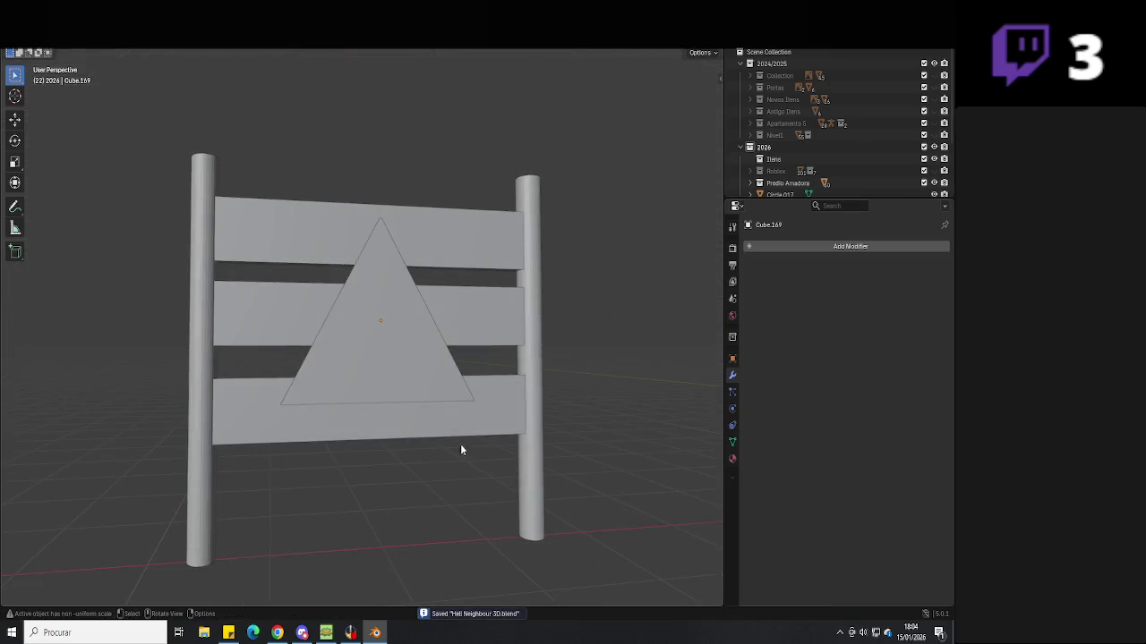
key("Tab")
key("e")
left_click(498, 378)
Delete the old triangle's vertices and extrude its bottom edge straight up along Z into a face
middle_click_drag(497, 378, 471, 424)
mouse_move(481, 264)
middle_mouse_down()
mouse_move(430, 266)
mouse_move(442, 272)
mouse_move(453, 92)
middle_mouse_up()
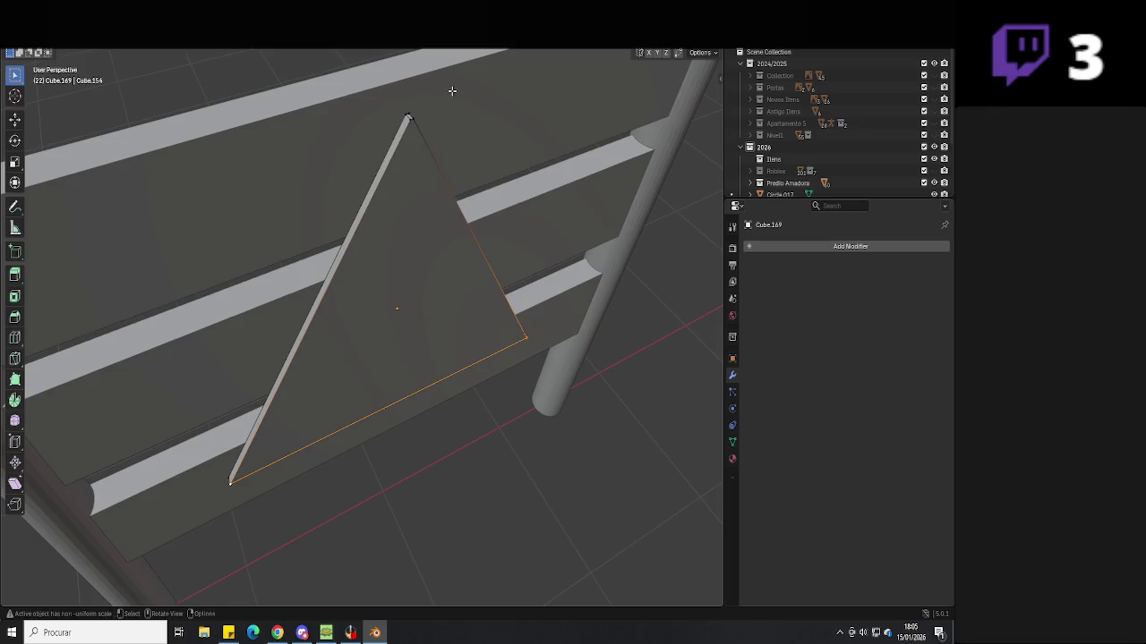
key("shift+z")
key("x")
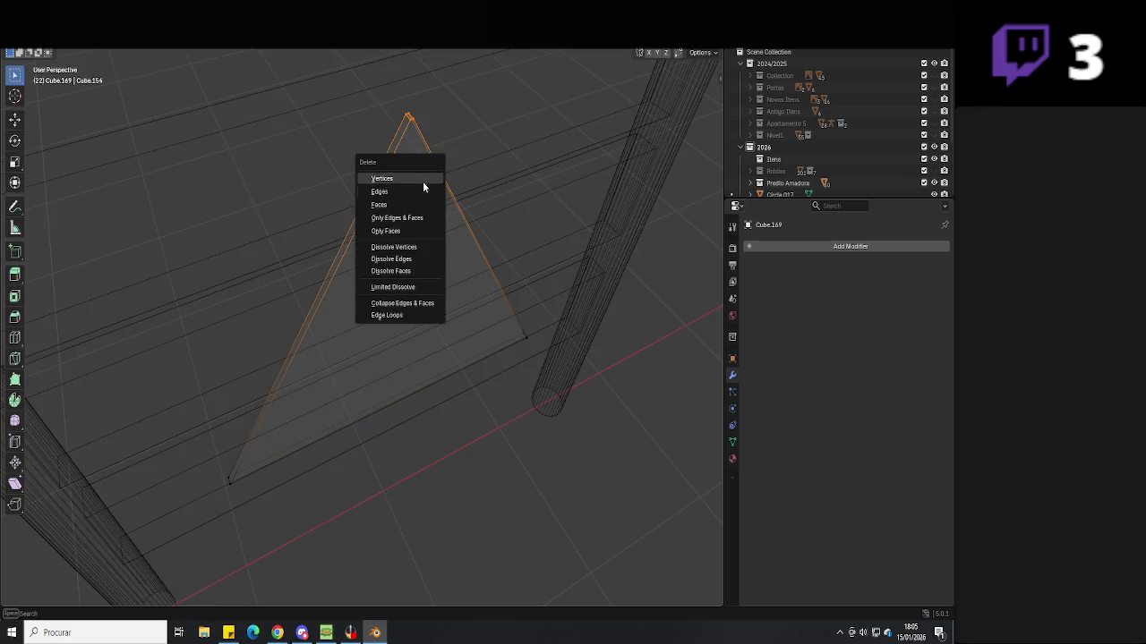
left_click(422, 185)
middle_click_drag(547, 259, 571, 325)
key("b")
key("e")
key("z")
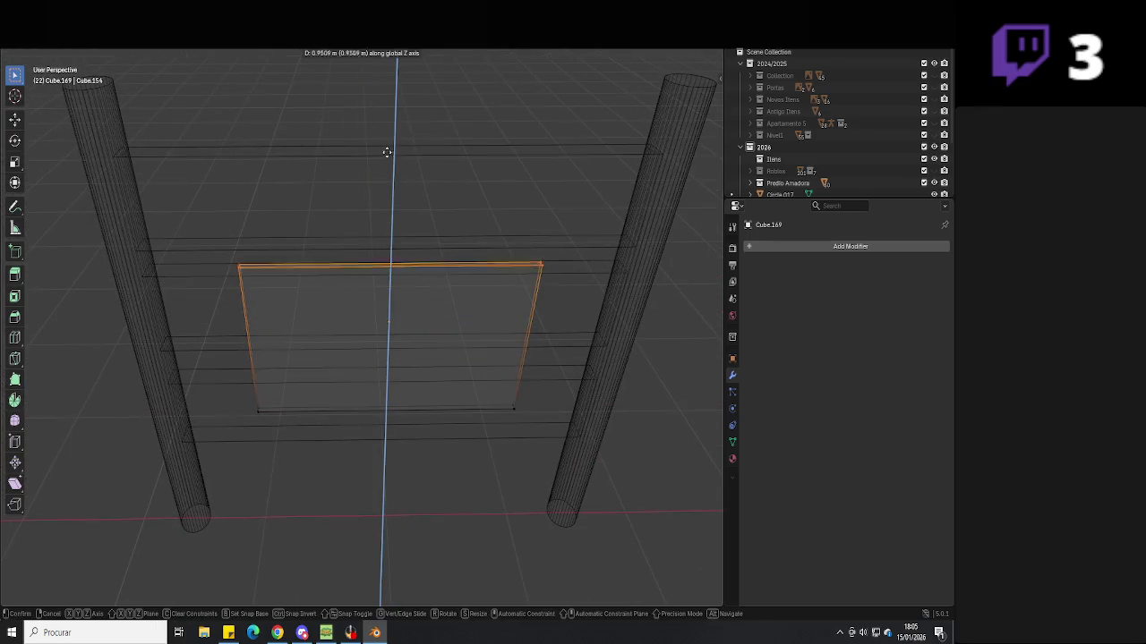
left_click(390, 81)
Scale the new face's top edge along X twice until it pinches into a sharp apex
key("shift+z")
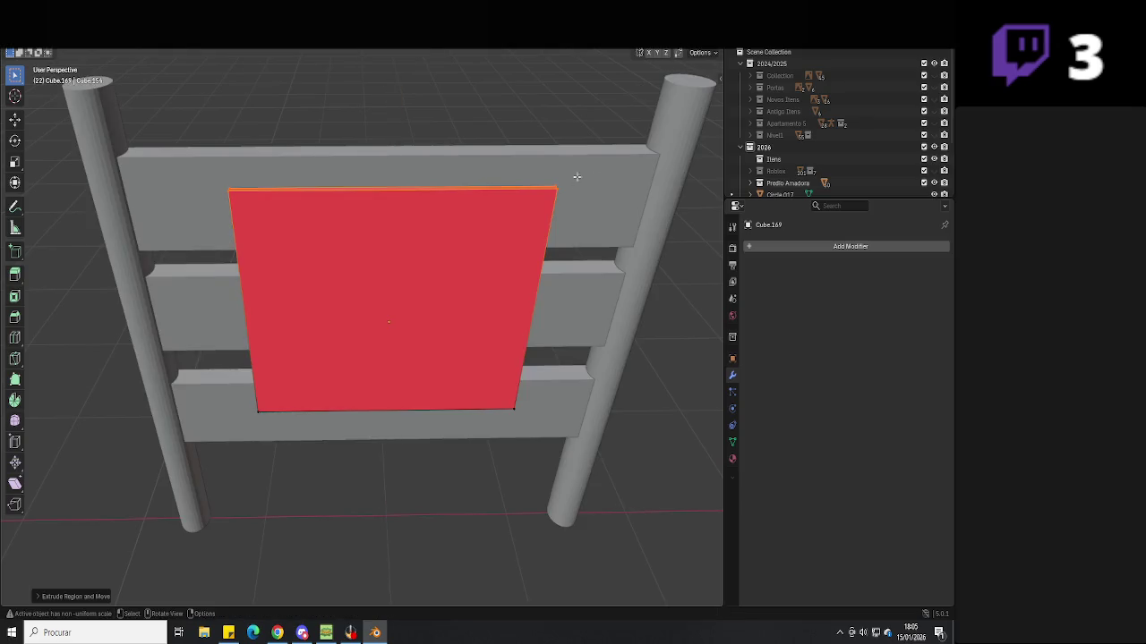
mouse_move(466, 224)
middle_mouse_down()
mouse_move(501, 210)
mouse_move(529, 263)
middle_mouse_up()
key("Tab")
key("s")
right_click(595, 271)
key("Tab")
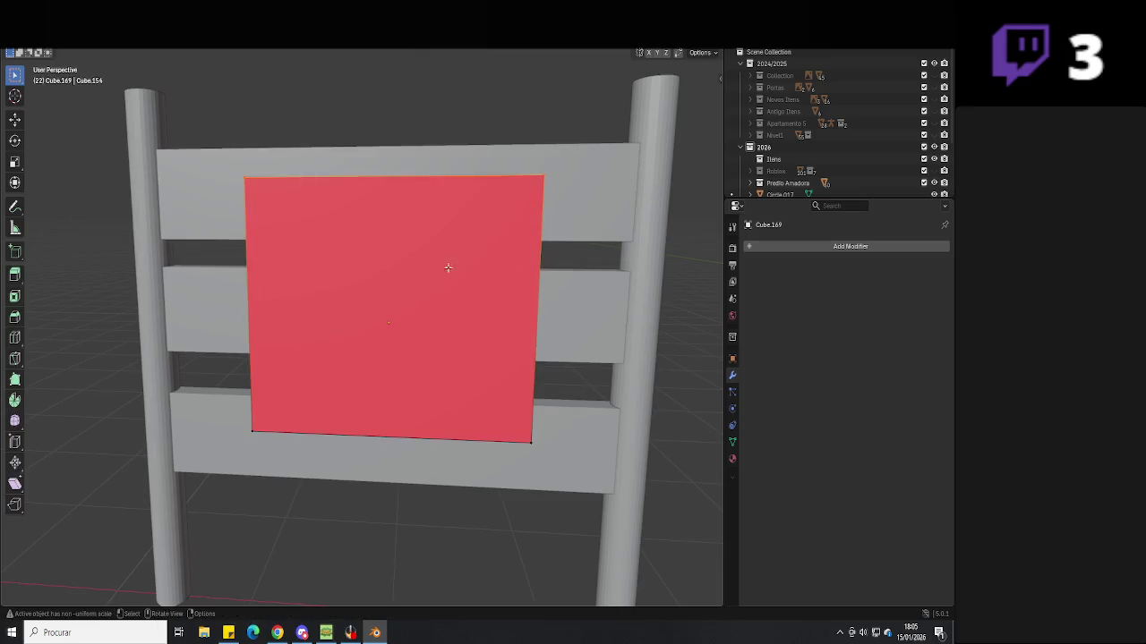
key("shift+z")
key("s")
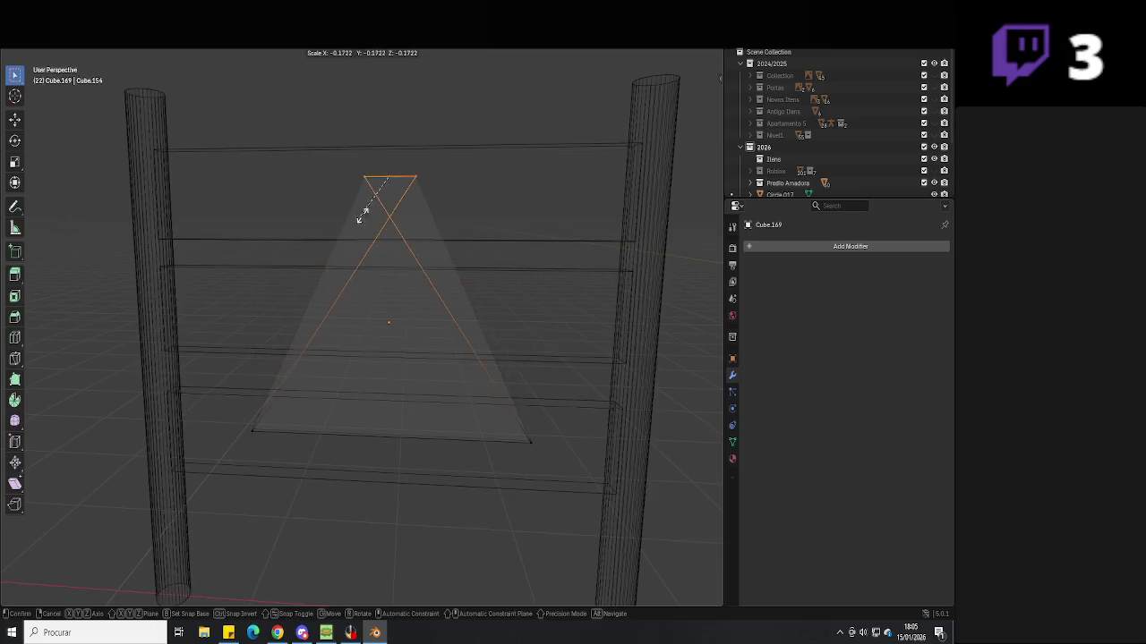
key("x")
left_click(388, 186)
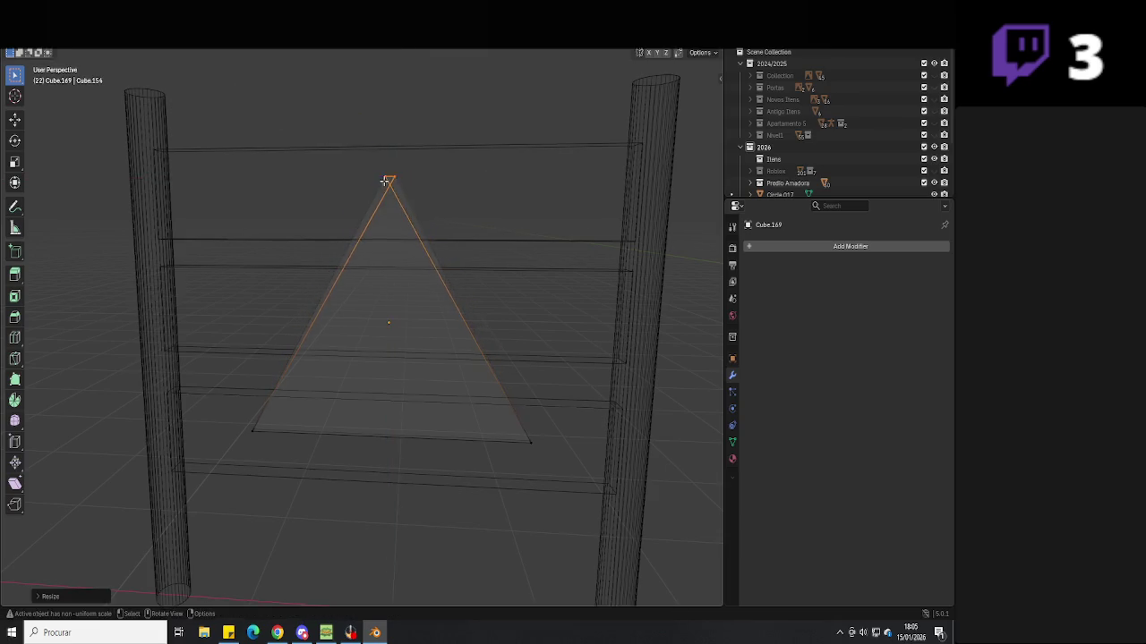
scroll(389, 186, "up", 3)
key("s")
key("x")
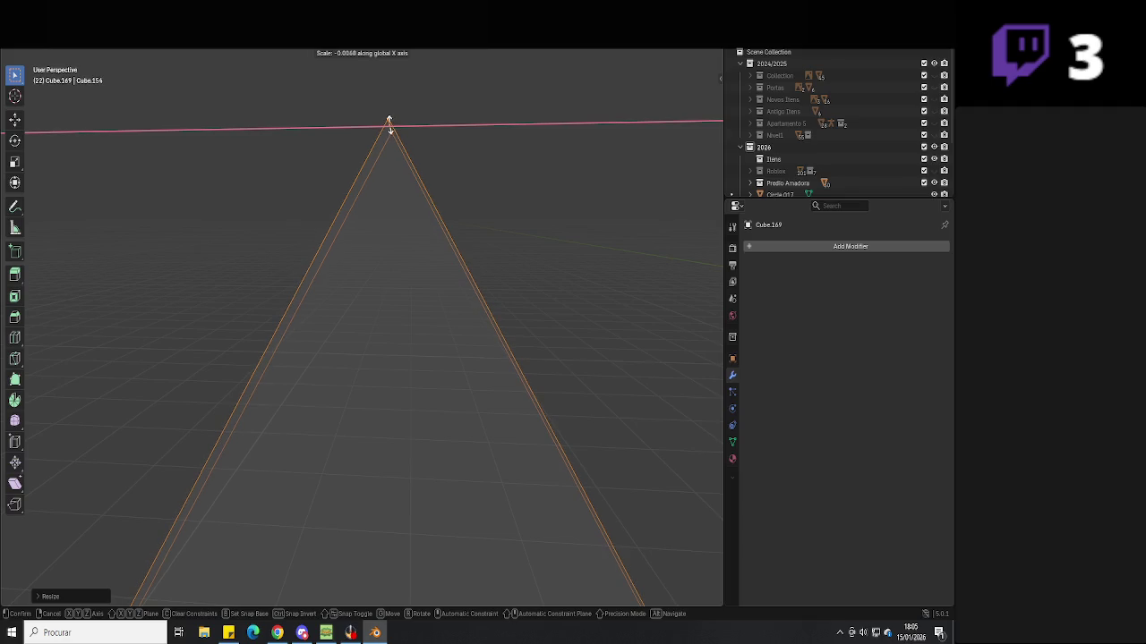
left_click(389, 126)
Orbit and zoom around the fence to inspect the new triangle sign
mouse_move(389, 123)
middle_mouse_down()
mouse_move(489, 317)
mouse_move(463, 179)
middle_mouse_up()
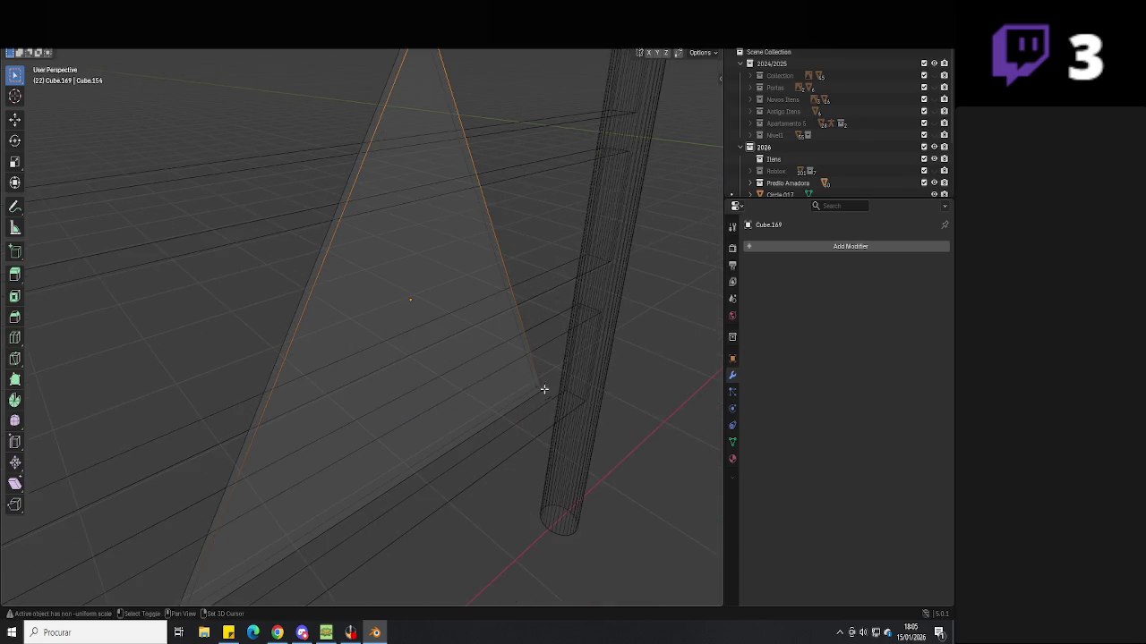
middle_click_drag(549, 400, 402, 448)
scroll(302, 504, "down", 5)
mouse_move(302, 504)
middle_mouse_down()
mouse_move(251, 466)
mouse_move(441, 291)
middle_mouse_up()
scroll(319, 402, "up", 3)
scroll(397, 511, "up", 4)
mouse_move(396, 511)
middle_mouse_down()
mouse_move(468, 439)
mouse_move(474, 383)
mouse_move(302, 453)
mouse_move(384, 402)
middle_mouse_up()
scroll(384, 402, "down", 5)
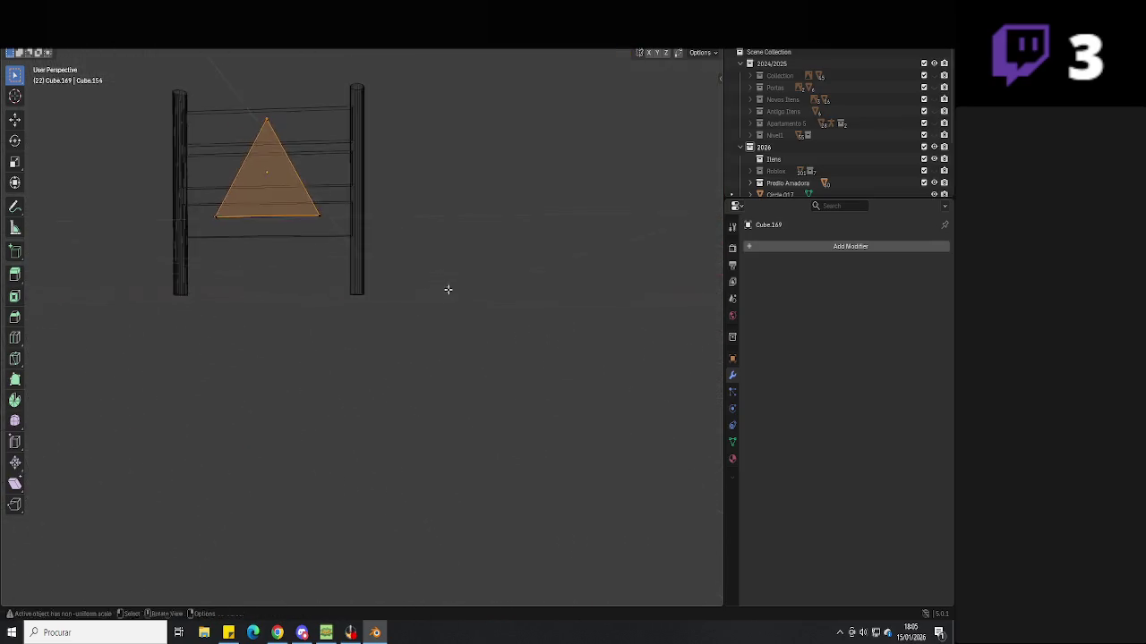
Shrink an inner triangle face and extrude it into a raised panel, previewing materials
scroll(399, 334, "up", 1)
key("shift+z")
key("z")
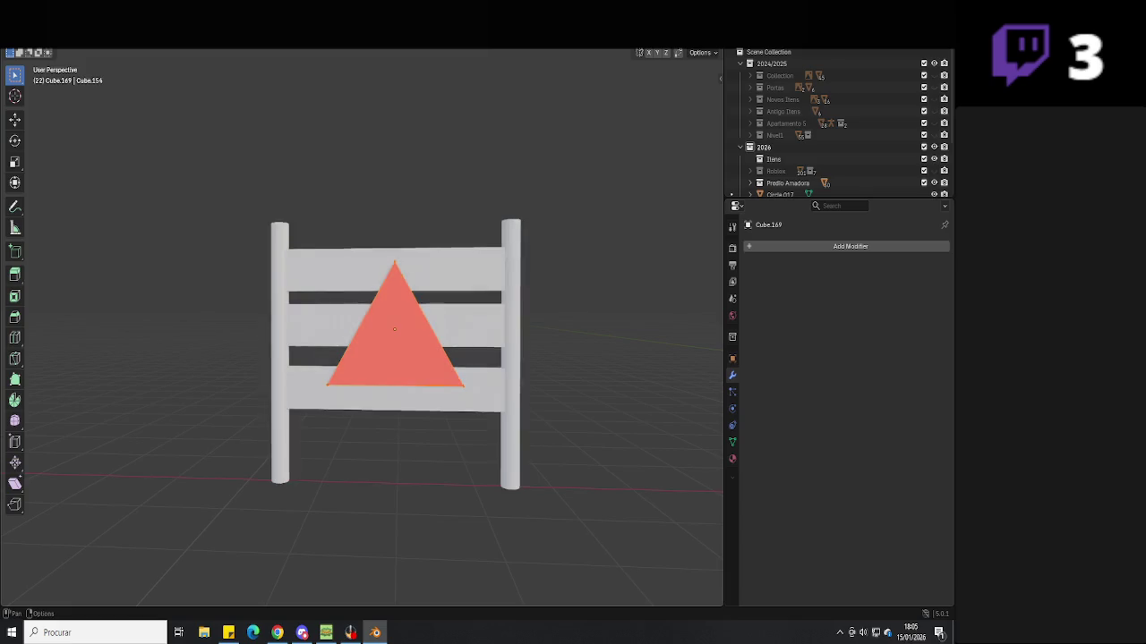
scroll(581, 278, "up", 2)
key("s")
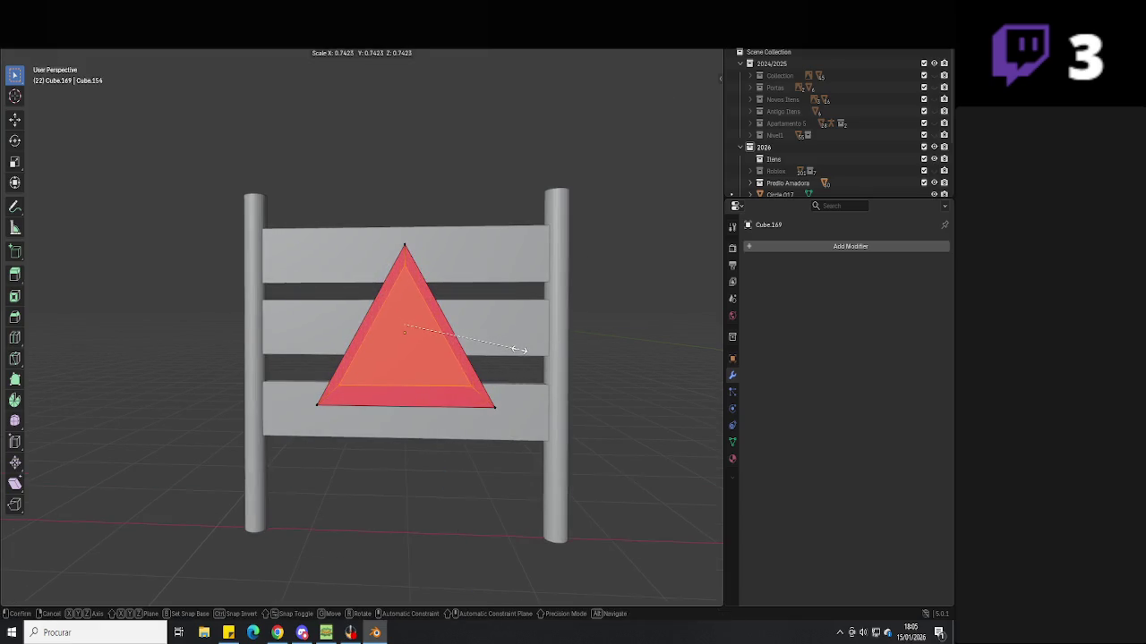
left_click(534, 349)
key("e")
middle_click_drag(534, 349, 539, 322)
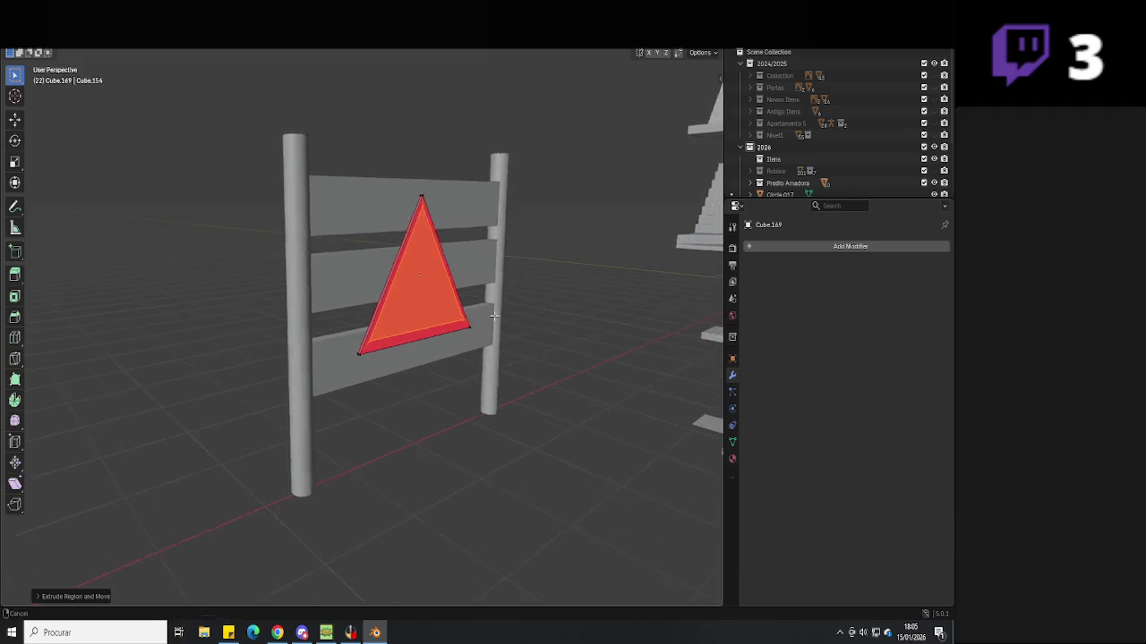
scroll(543, 322, "up", 3)
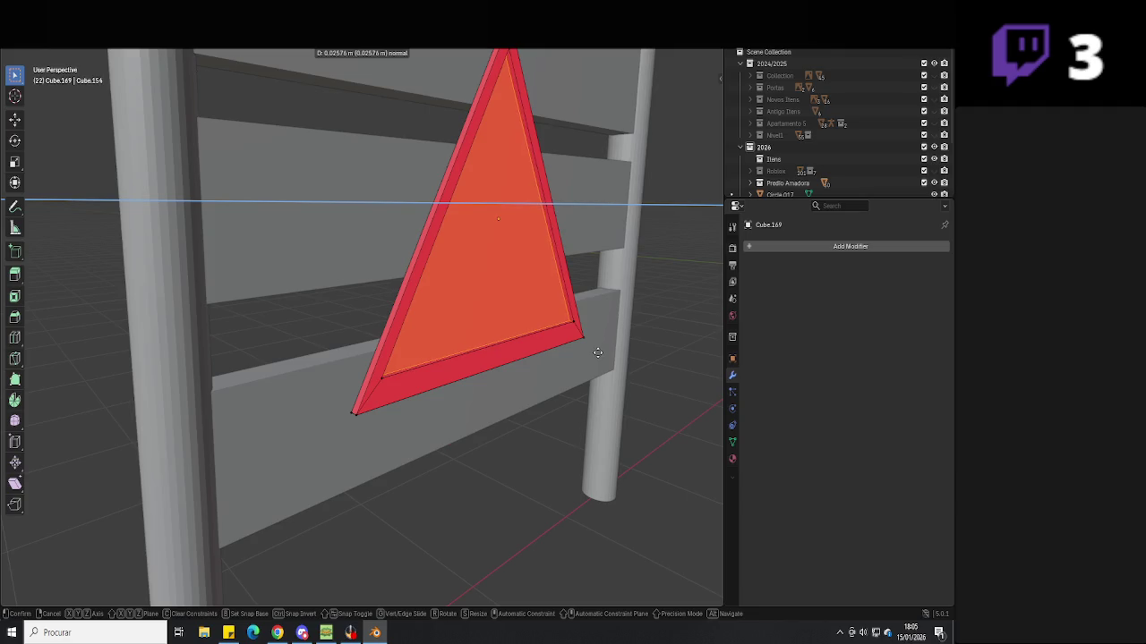
left_click(596, 353)
key("Tab")
scroll(569, 365, "up", 2)
Deselect the triangle's faces, return to Object Mode, view the fence front-on, then bring up the browser references
key("shift+z")
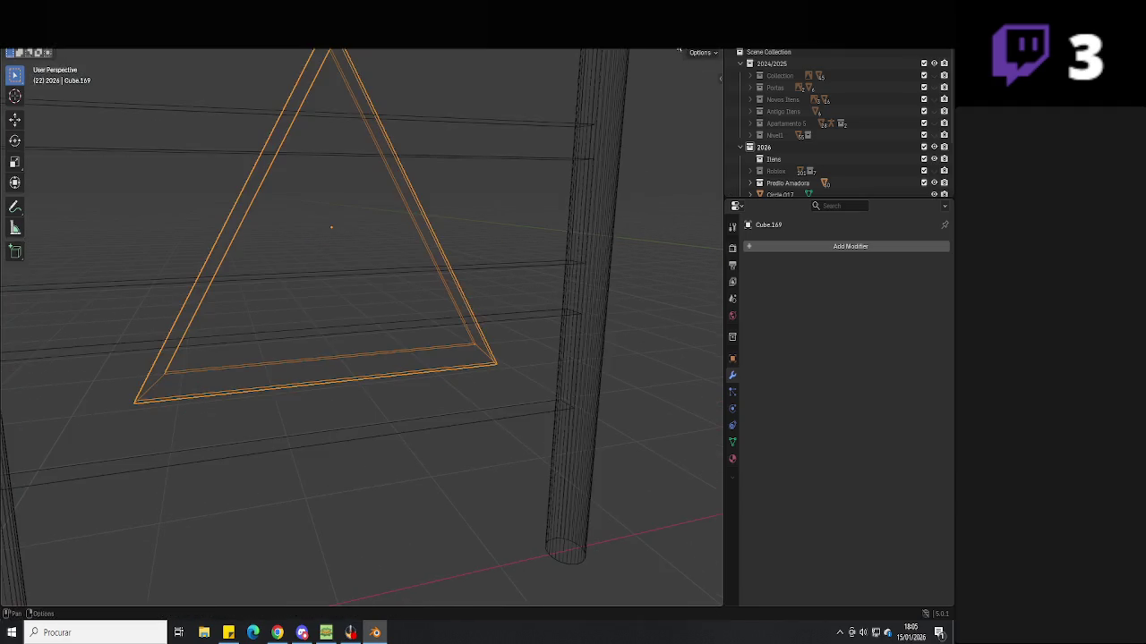
middle_click_drag(542, 188, 521, 287)
key("shift+z")
key("Tab")
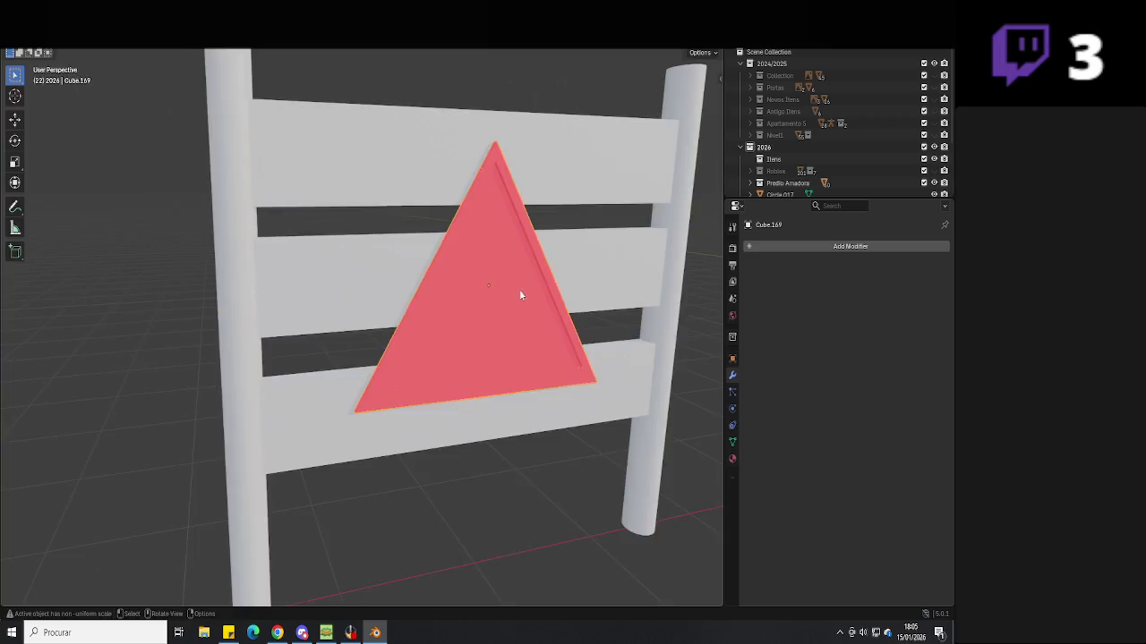
scroll(522, 288, "up", 2)
key("alt+a")
key("Tab")
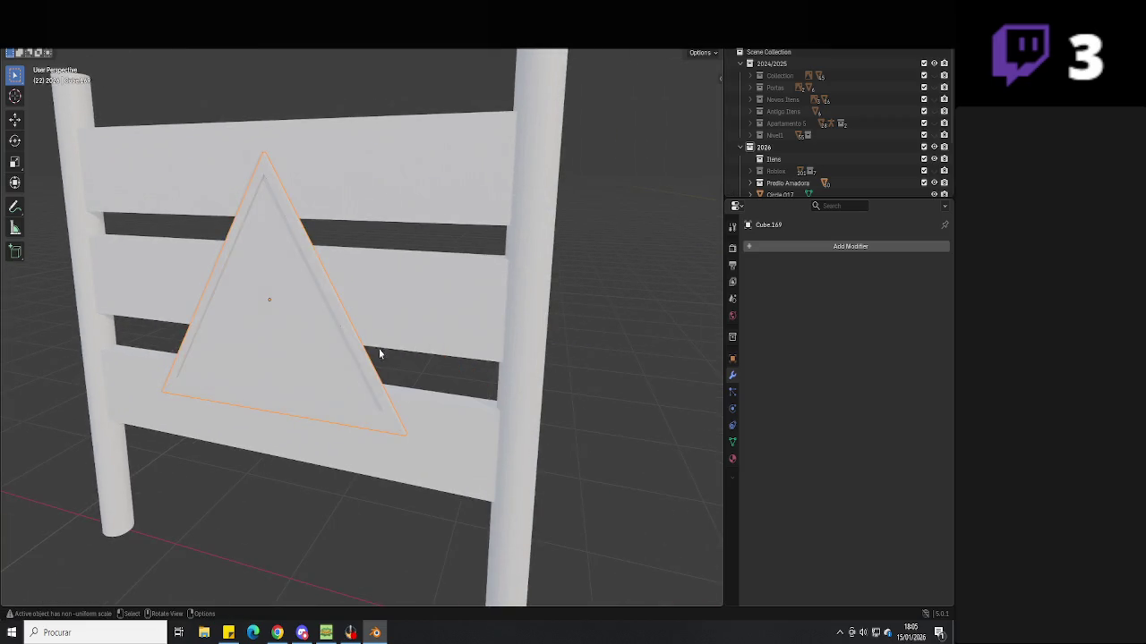
middle_click_drag(376, 353, 425, 356)
key("alt+Tab")
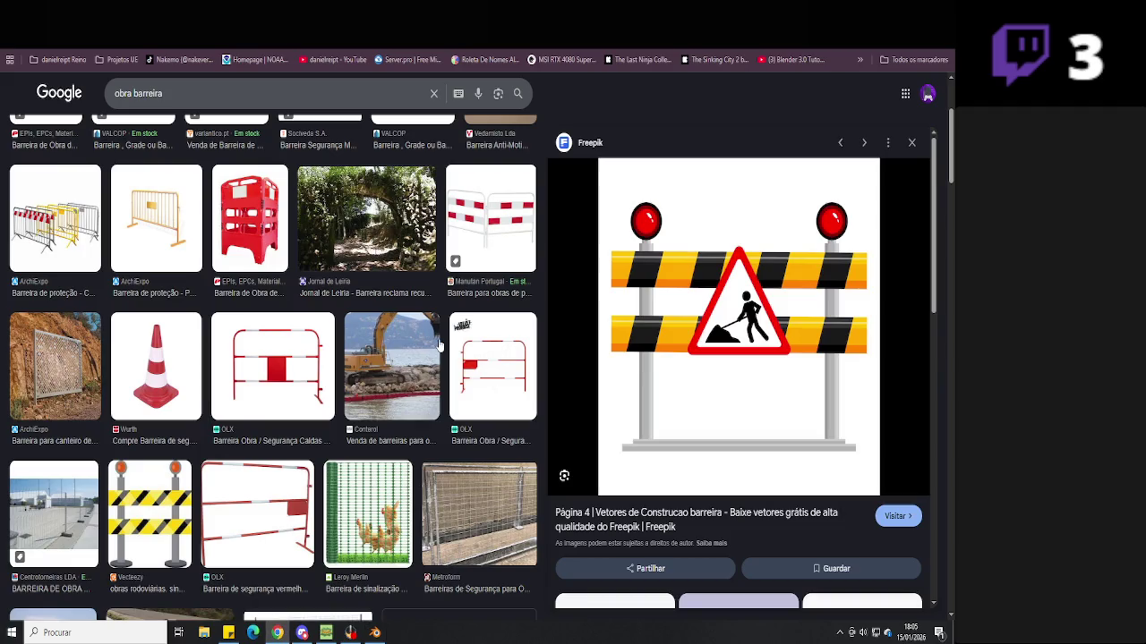
Compare the Freepik lamp barrier reference against the fence model, then zoom onto the fence
key("alt+Tab")
mouse_move(424, 343)
middle_mouse_down()
mouse_move(340, 358)
mouse_move(435, 384)
mouse_move(368, 452)
mouse_move(390, 420)
mouse_move(513, 395)
middle_mouse_up()
scroll(514, 396, "down", 3)
middle_click_drag(476, 431, 465, 421)
key("alt+Tab")
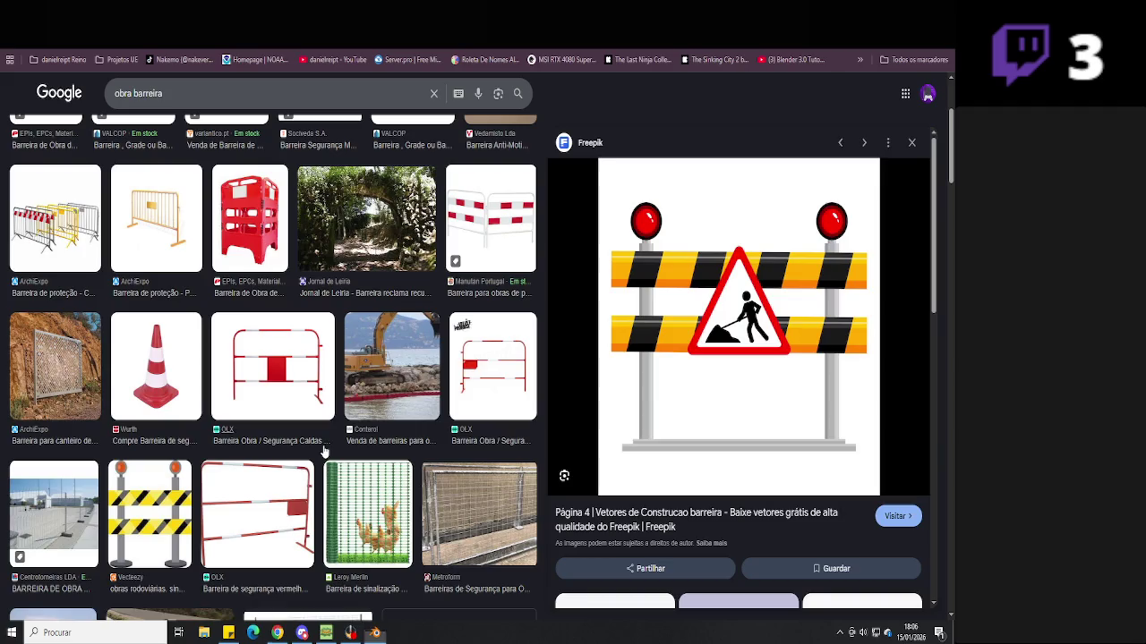
key("alt+Tab")
scroll(425, 417, "up", 3)
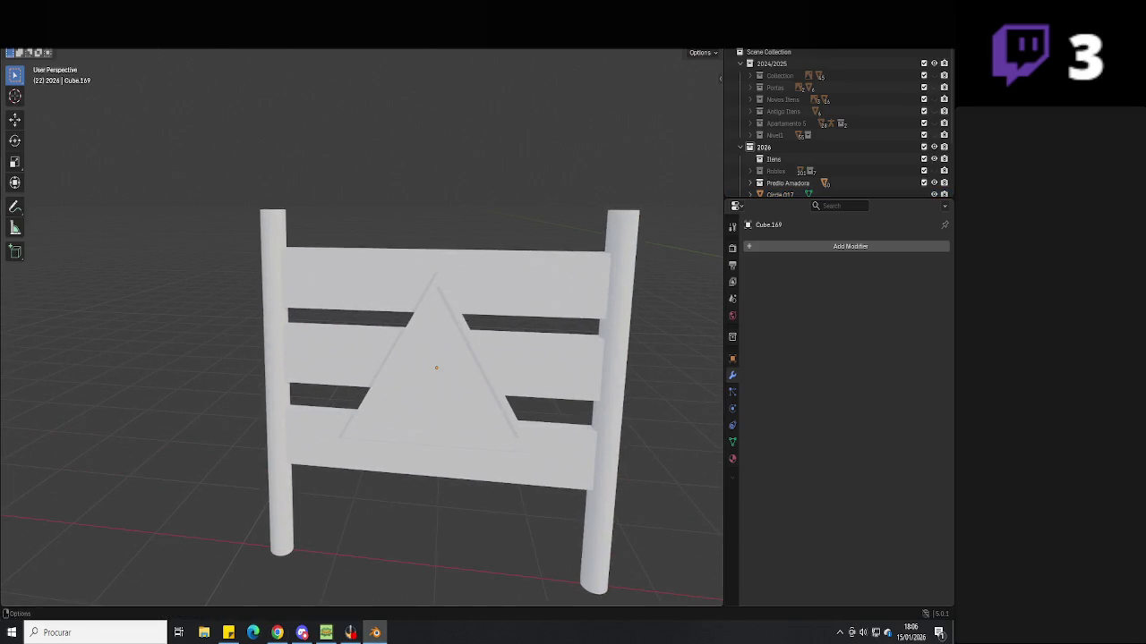
Add a mesh circle, rotate it 90° on X to stand upright, and shrink it
key("shift+a")
left_click(228, 74)
key("g")
left_click(270, 222)
middle_click_drag(270, 222, 349, 315)
type("rx")
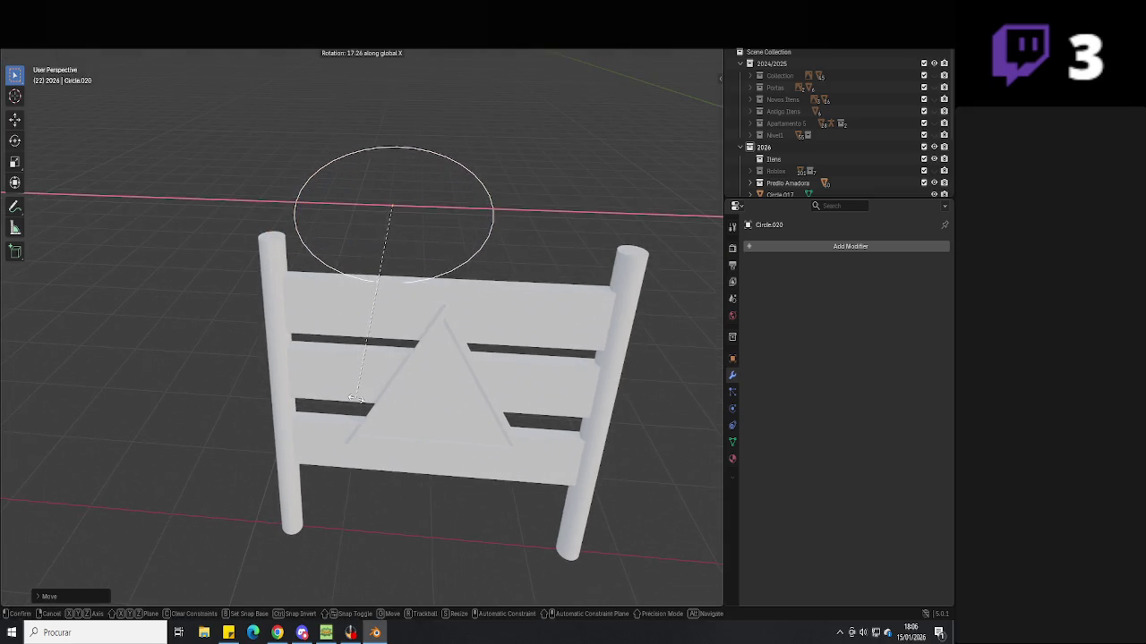
type("0")
key("Return")
key("s")
left_click(426, 233)
Place the ring above the left post, raise it along Z, and fill it with a face
mouse_move(426, 230)
middle_mouse_down()
mouse_move(388, 282)
mouse_move(293, 241)
mouse_move(423, 274)
mouse_move(378, 320)
mouse_move(368, 315)
middle_mouse_up()
key("g")
left_click(294, 241)
scroll(424, 273, "up", 3)
key("g")
key("y")
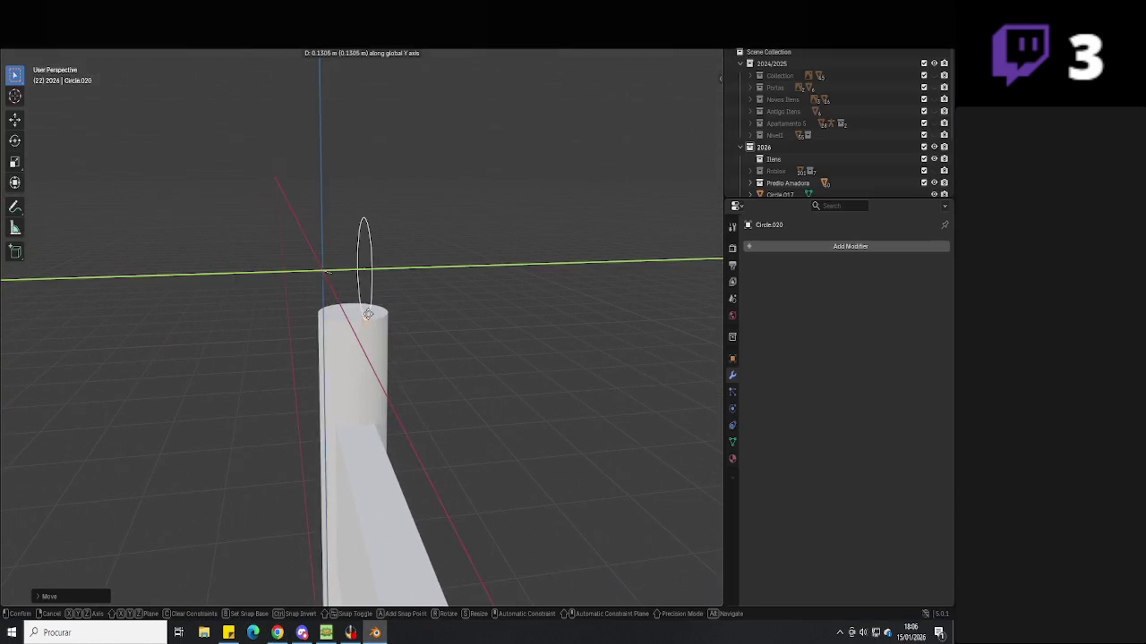
key("z")
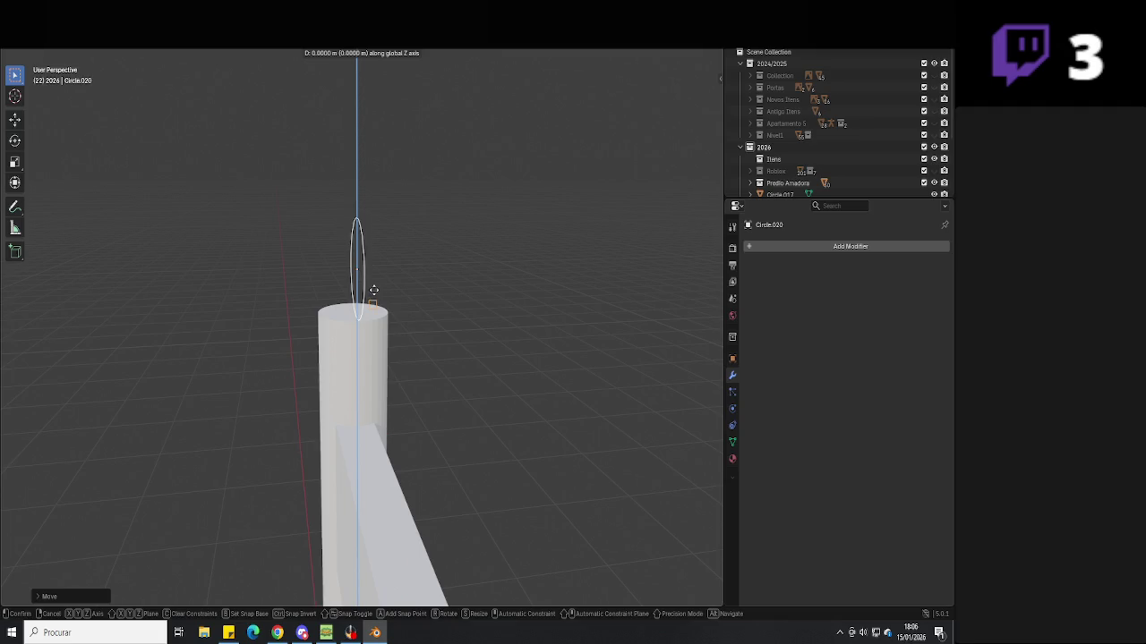
left_click(379, 282)
key("Tab")
mouse_move(420, 308)
middle_mouse_down()
mouse_move(437, 340)
mouse_move(534, 307)
middle_mouse_up()
key("f")
key("e")
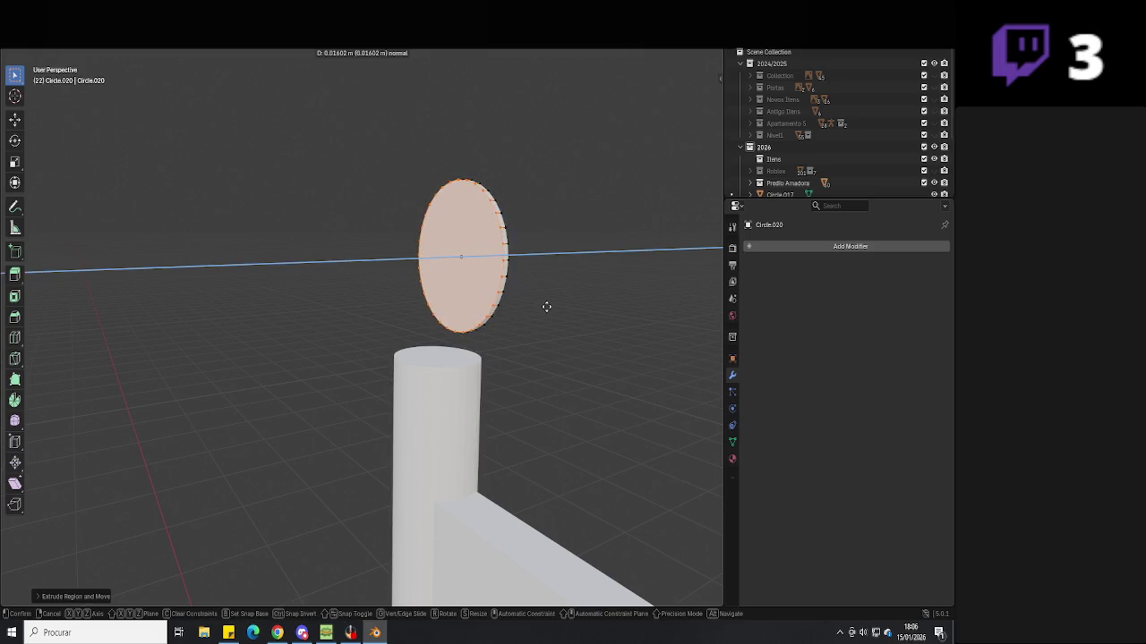
Extrude the disc face twice to give the lamp thickness
left_click(539, 310)
mouse_move(532, 312)
middle_mouse_down()
mouse_move(421, 320)
mouse_move(477, 330)
middle_mouse_up()
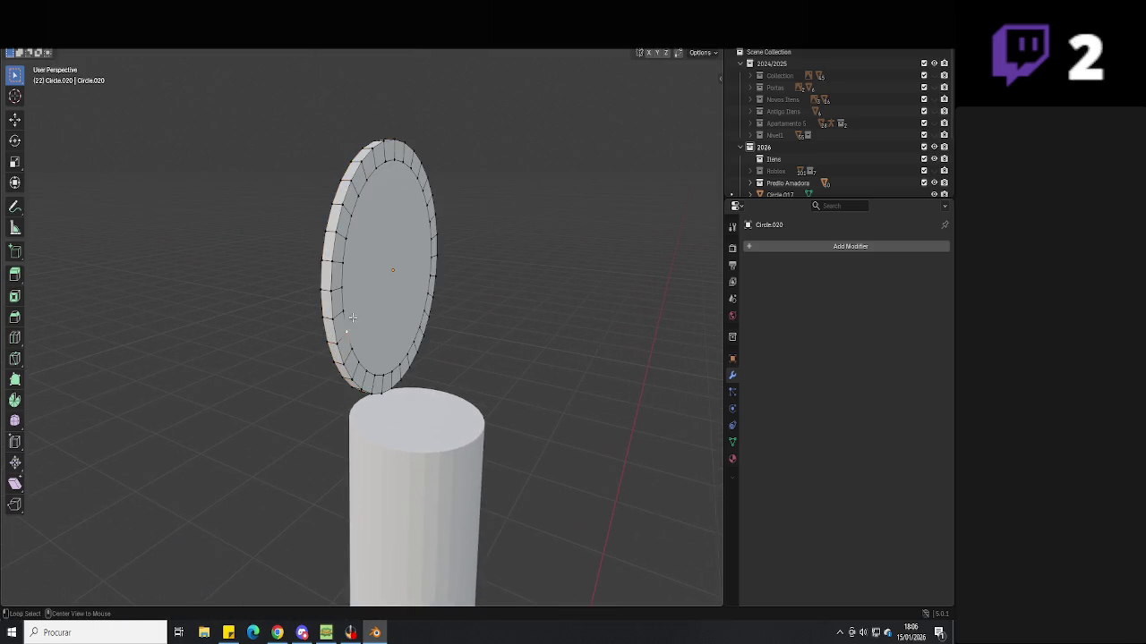
key("e")
left_click(458, 329)
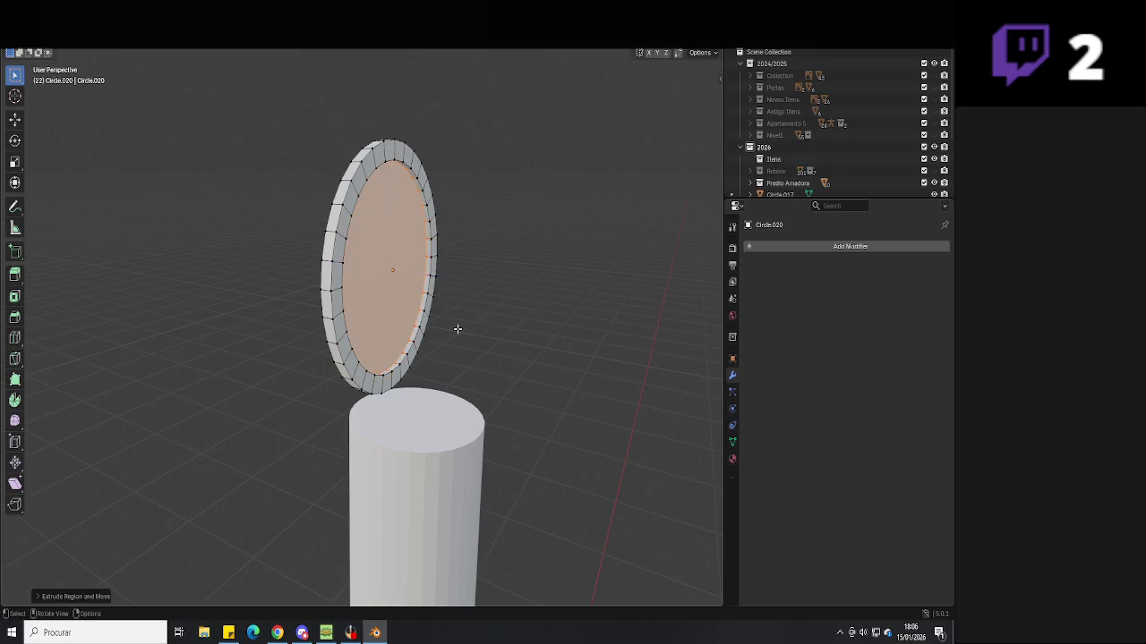
key("Tab")
mouse_move(456, 330)
middle_mouse_down()
mouse_move(445, 385)
mouse_move(477, 381)
middle_mouse_up()
Inset the disc's front face and extrude it along Y, leaving a rim around it
key("Tab")
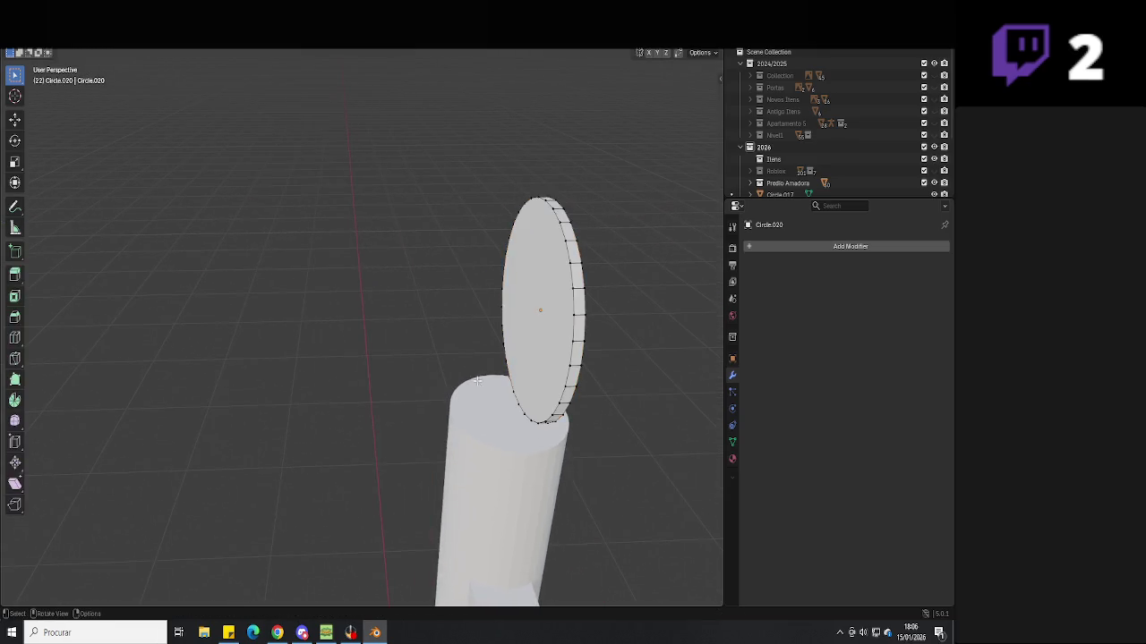
left_click(564, 377, "alt")
key("e")
key("Escape")
key("s")
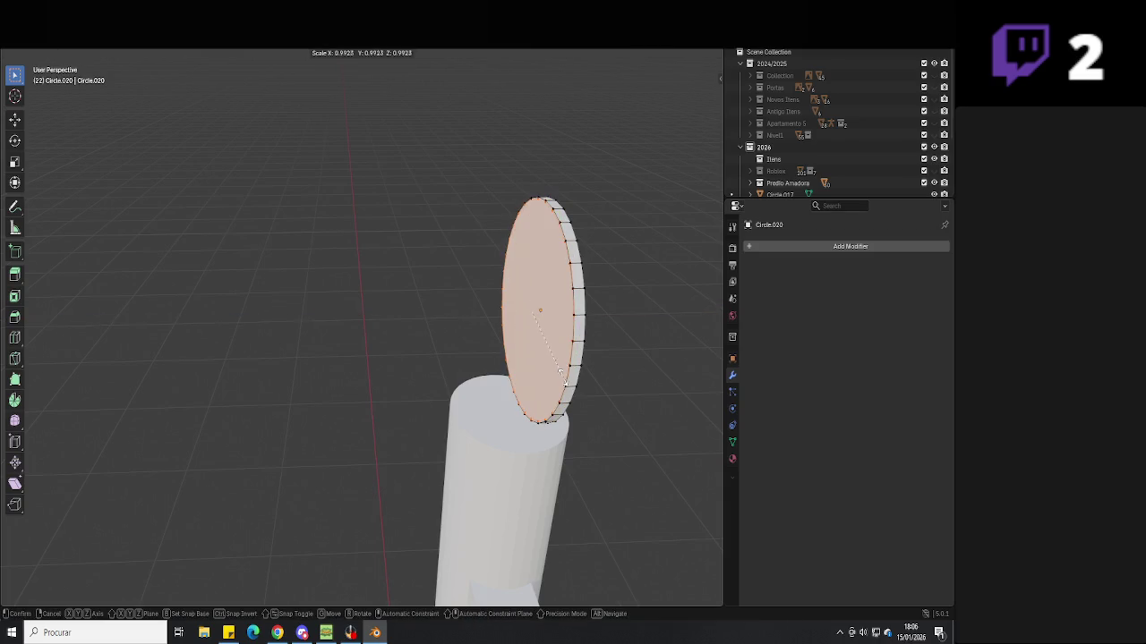
left_click(556, 378)
middle_click_drag(556, 377, 532, 376)
key("e")
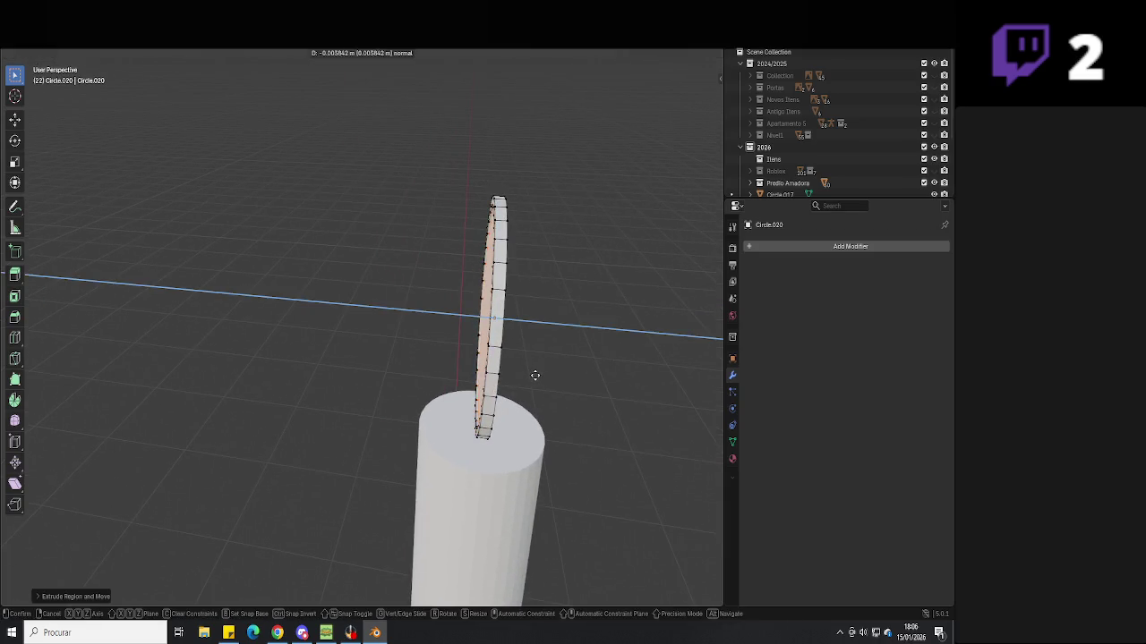
key("Escape")
key("g")
key("y")
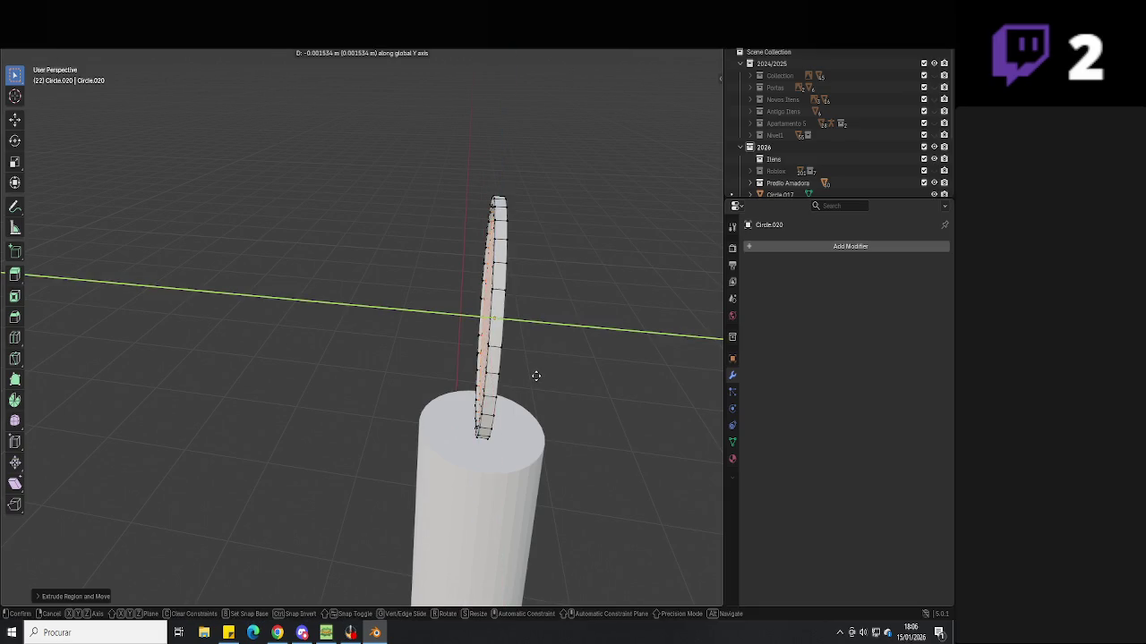
left_click(536, 376)
key("Tab")
Centre the disc over the post along X, checking it from the top wireframe view
mouse_move(535, 376)
middle_mouse_down()
mouse_move(572, 384)
mouse_move(379, 402)
middle_mouse_up()
key("Tab")
middle_click_drag(478, 388, 533, 381)
key("Tab")
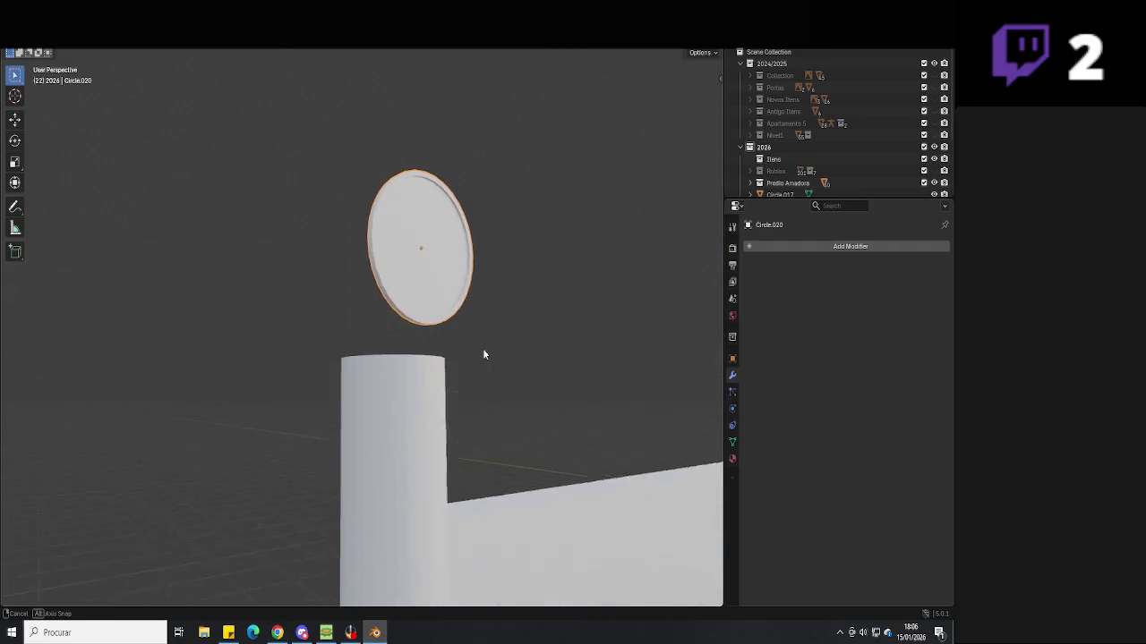
mouse_move(483, 348)
middle_mouse_down()
mouse_move(437, 328)
mouse_move(435, 384)
middle_mouse_up()
key("g")
key("x")
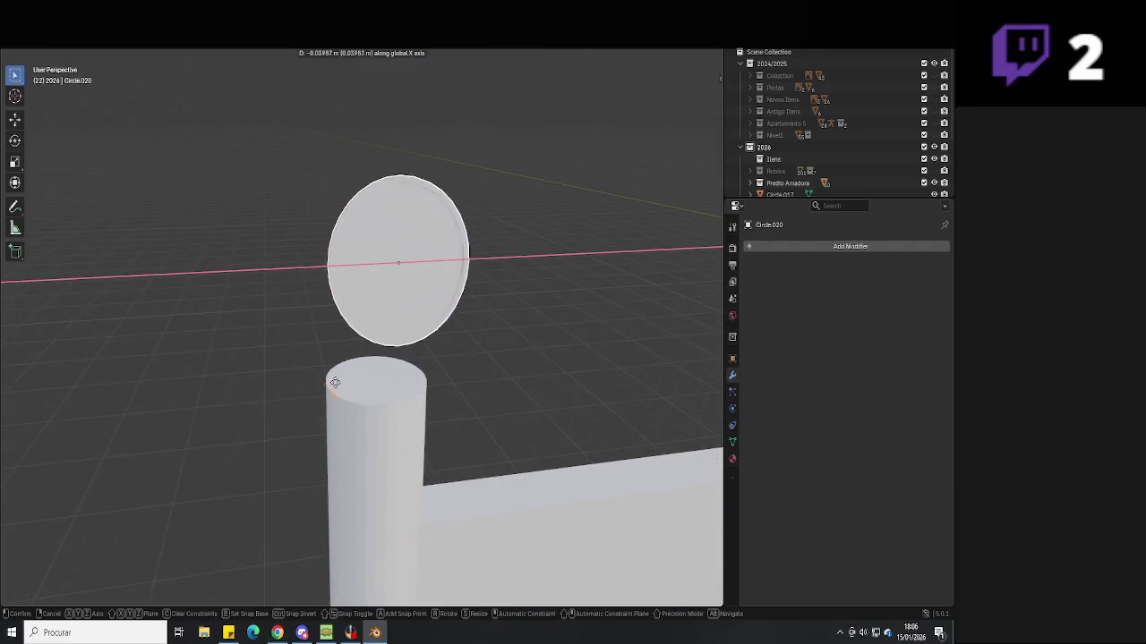
left_click(338, 386)
middle_click_drag(339, 394, 341, 413)
key("KP_7")
key("alt+z")
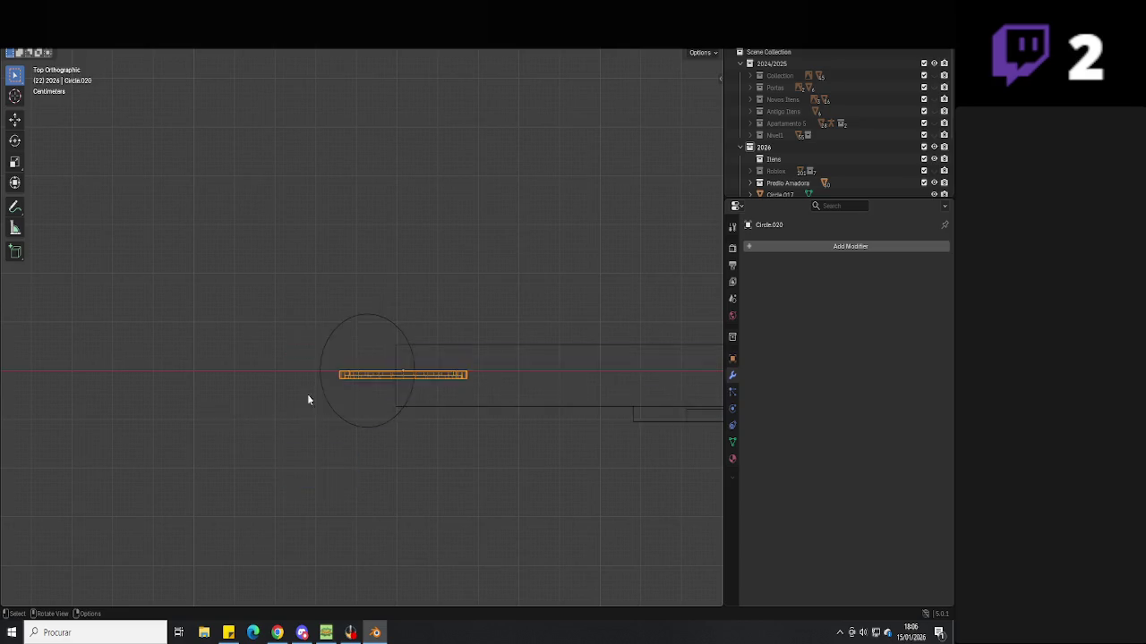
Finish centring the lamp disc over the left post with a constrained move
key("g")
key("y")
key("x")
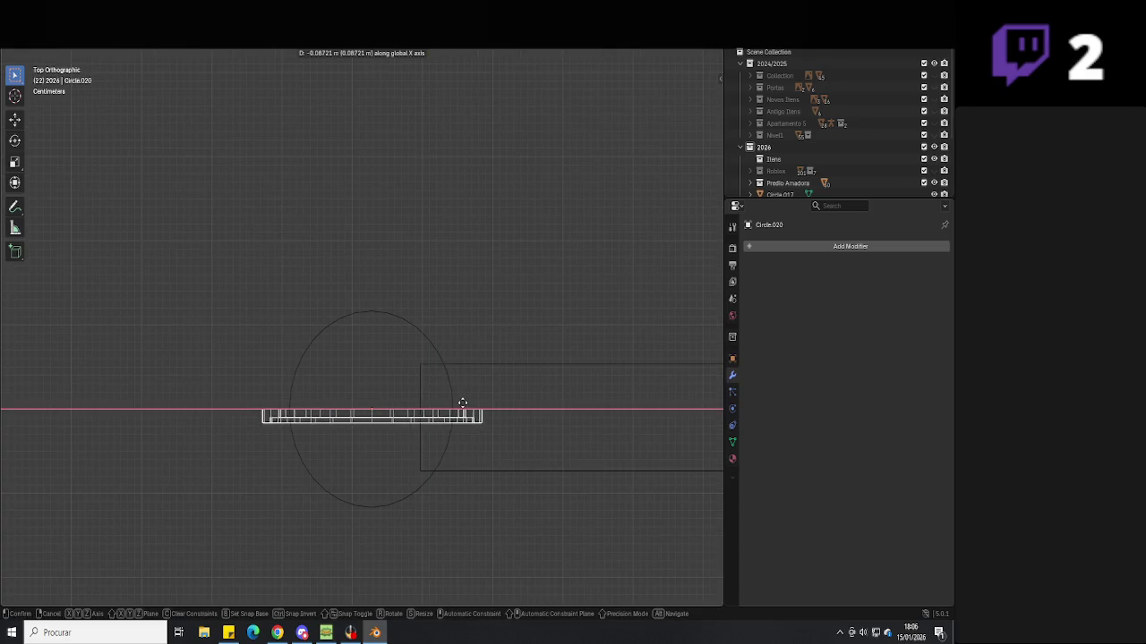
left_click(460, 402)
middle_click_drag(460, 390, 377, 368)
Shrink the left post's top face and extrude it upward into a thin stem
left_click(407, 377)
key("Tab")
left_click(417, 382)
key("e")
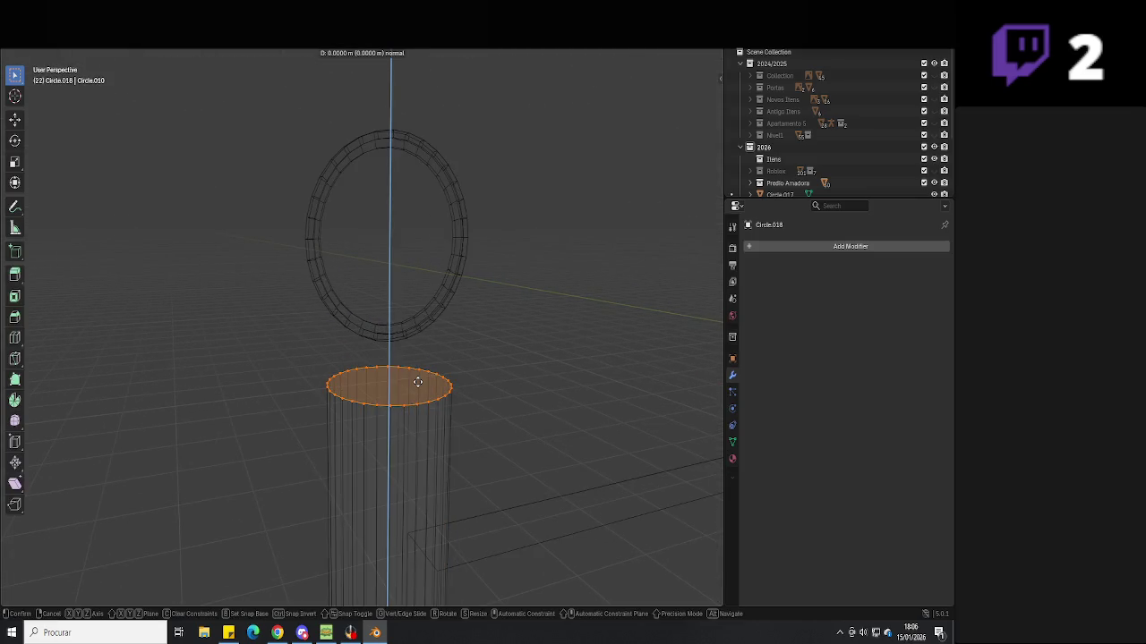
right_click(407, 376)
key("s")
left_click(398, 376)
key("e")
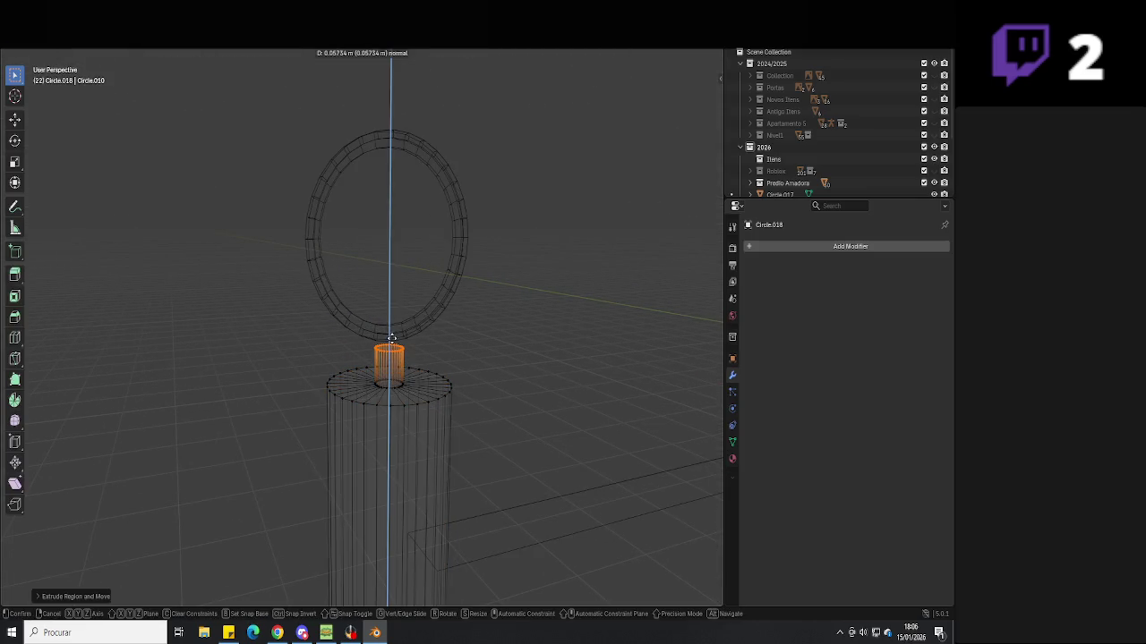
left_click(391, 341)
key("Tab")
Select the lamp disc, resize it, and start moving it along Y onto the stem
middle_click_drag(450, 373, 557, 347)
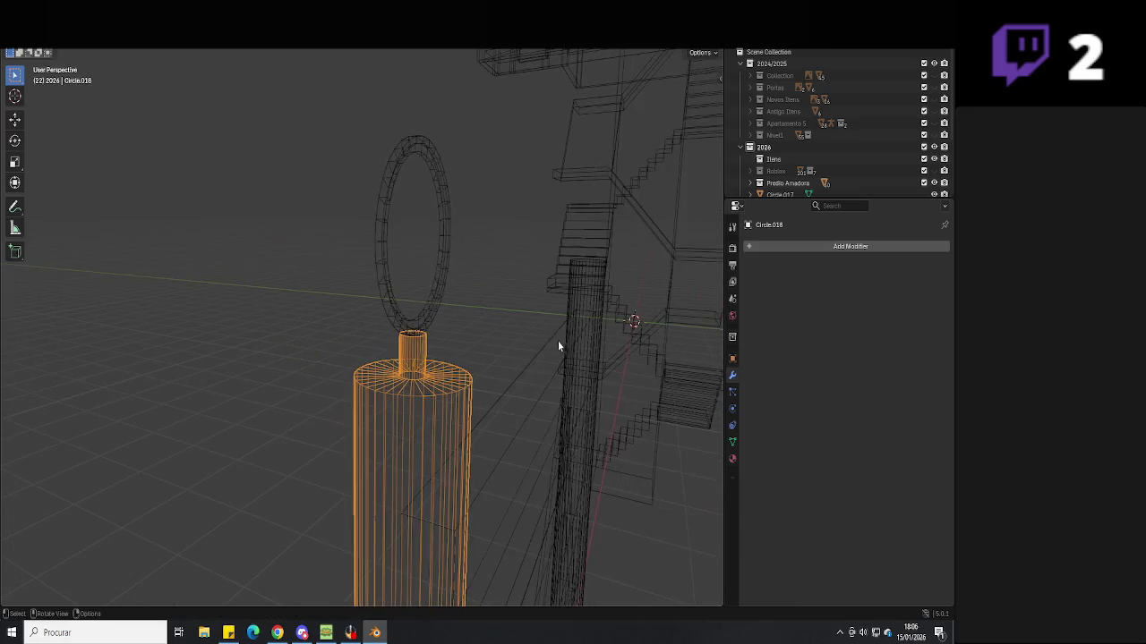
key("shift+z")
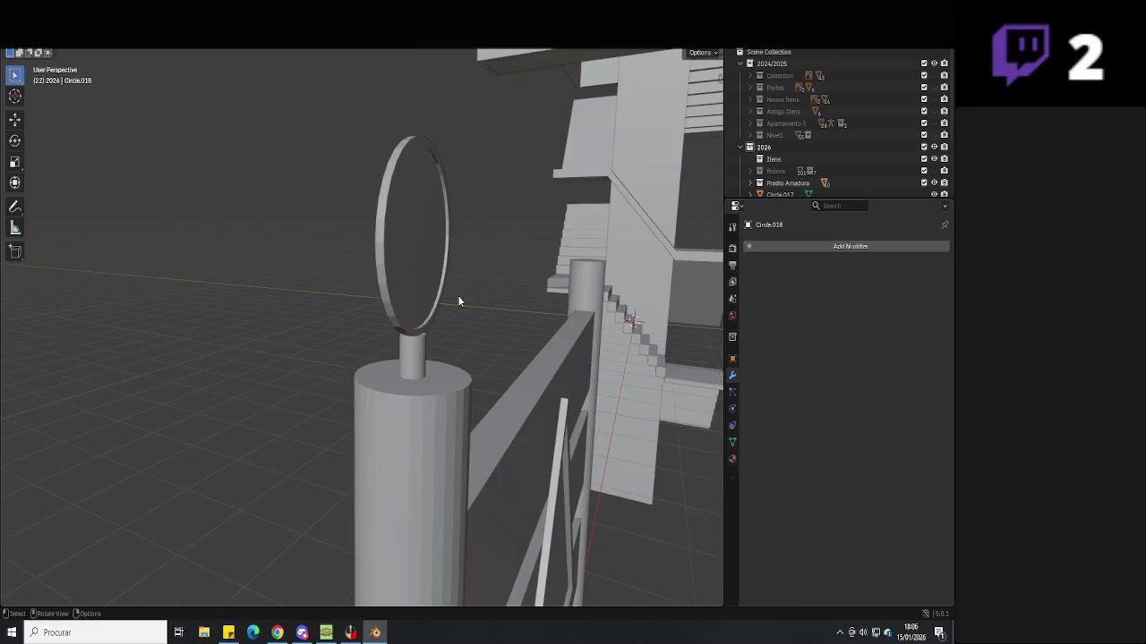
middle_click_drag(456, 301, 460, 298)
left_click(414, 224)
mouse_move(413, 223)
middle_mouse_down()
mouse_move(603, 319)
mouse_move(407, 344)
mouse_move(478, 337)
middle_mouse_up()
key("s")
left_click(603, 320)
key("g")
key("y")
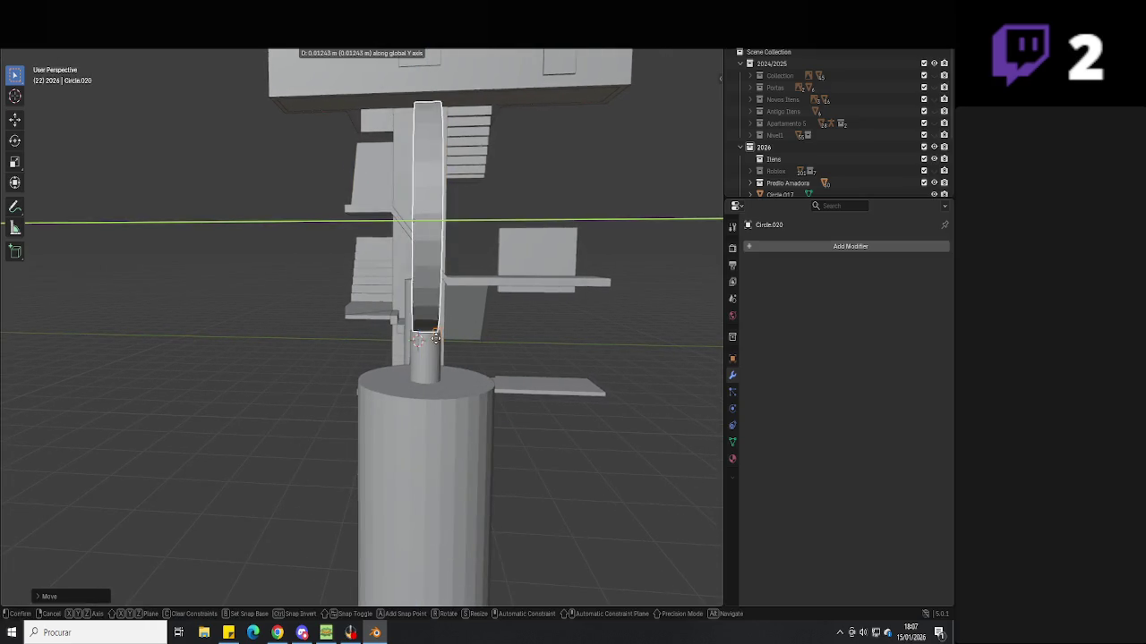
Check the lamp disc on its stem, then save the file
left_click(517, 334)
middle_click_drag(517, 334, 515, 343)
middle_click_drag(590, 437, 478, 401)
scroll(494, 387, "down", 3)
key("ctrl+s")
Copy and paste the lamp disc, moving the copy along X onto the neighbouring post
scroll(504, 402, "down", 2)
scroll(504, 402, "up", 3)
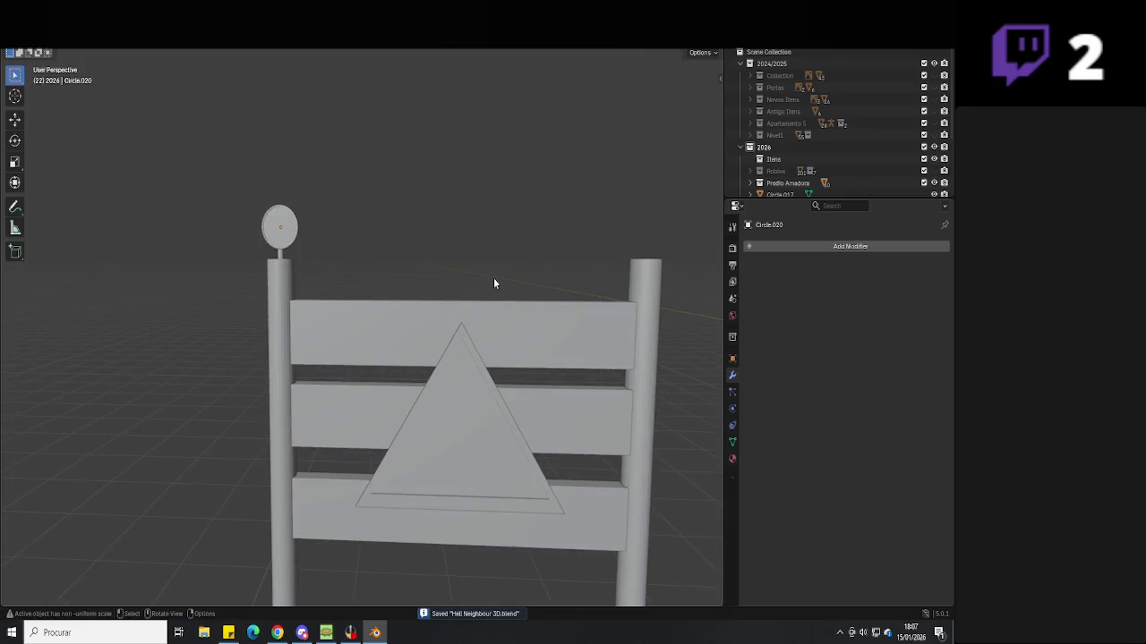
scroll(304, 259, "down", 3, "ctrl")
scroll(412, 273, "down", 1, "ctrl")
key("ctrl+c")
key("ctrl+v")
key("g")
key("x")
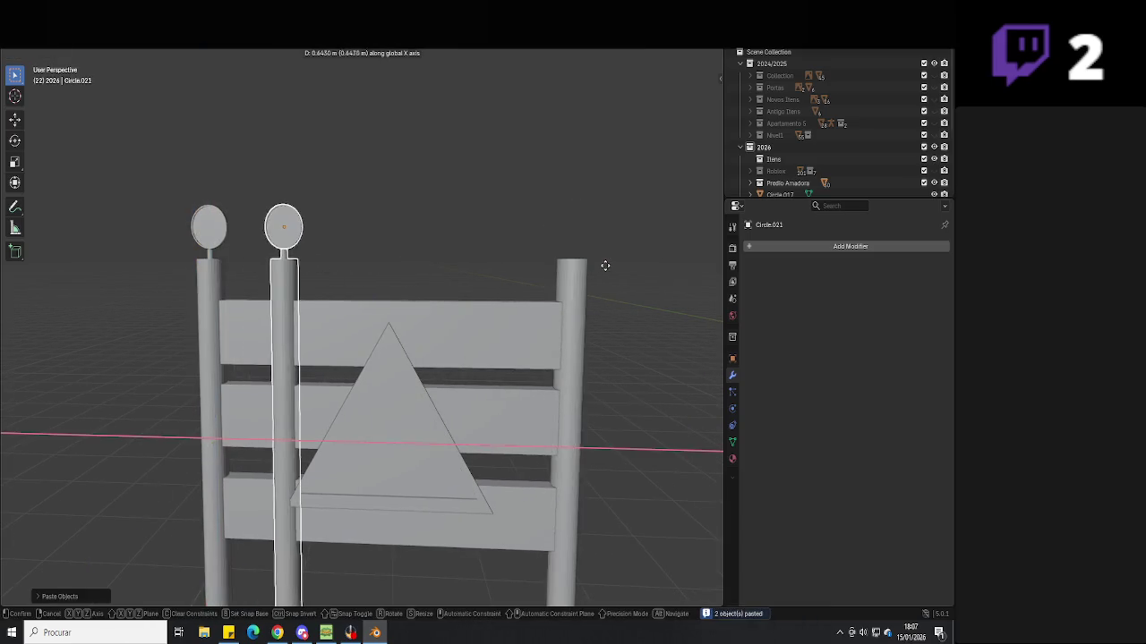
left_click(592, 265)
mouse_move(591, 265)
middle_mouse_down()
mouse_move(593, 327)
mouse_move(418, 301)
middle_mouse_up()
key("g")
key("x")
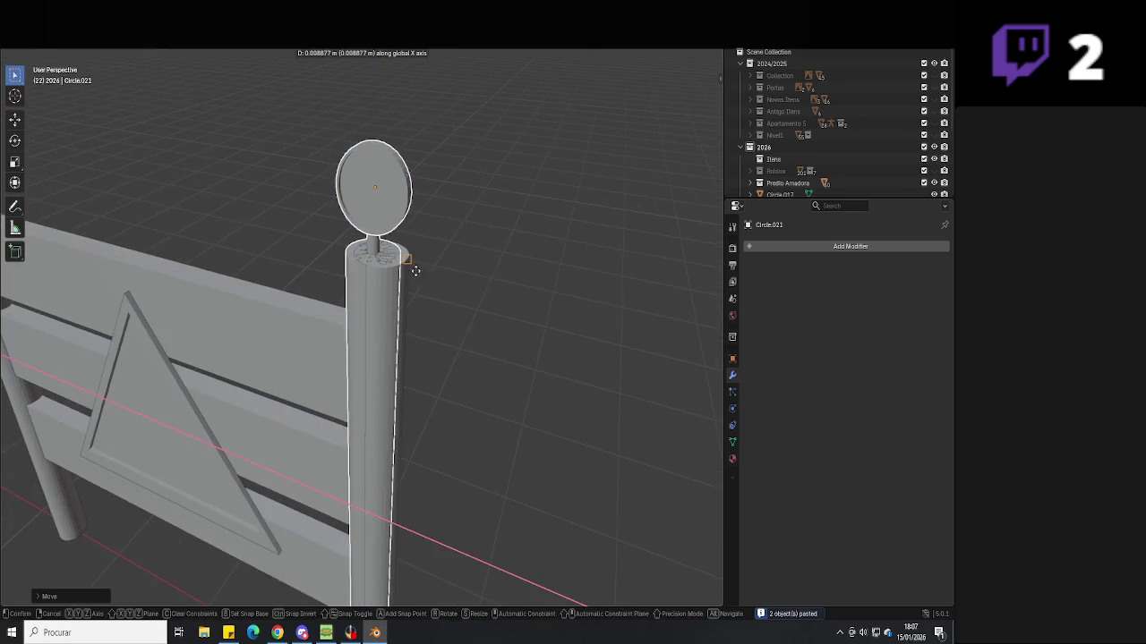
left_click(414, 260)
Align the copied disc along X over the right post in Top view
key("KP_7")
scroll(350, 268, "up", 4)
middle_click_drag(350, 268, 403, 388, "shift")
scroll(403, 389, "up", 3)
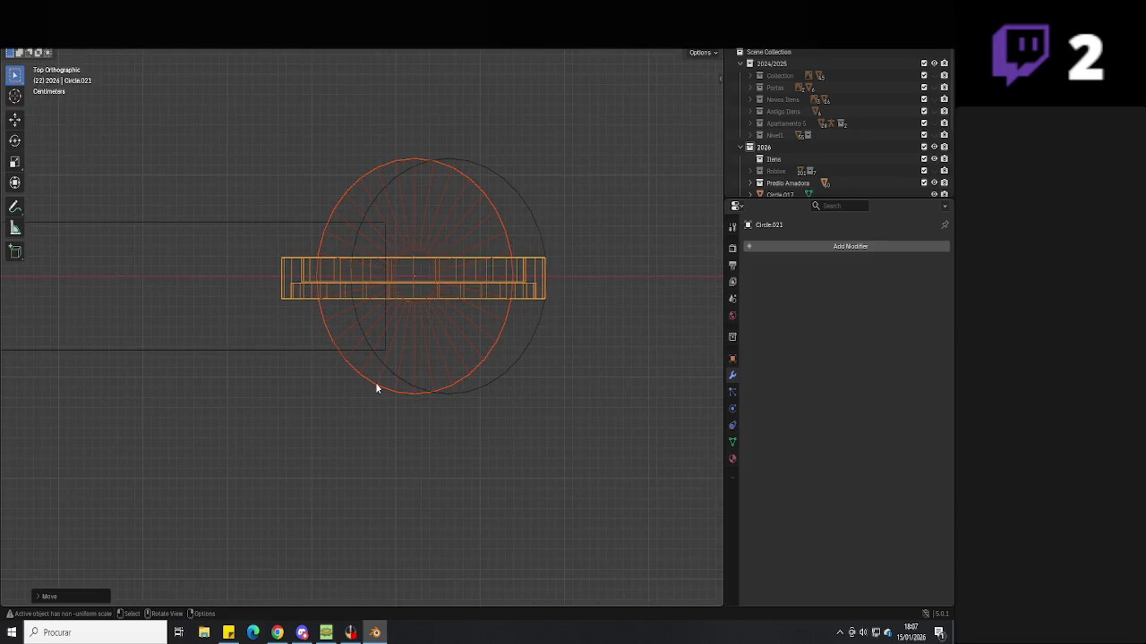
key("g")
key("x")
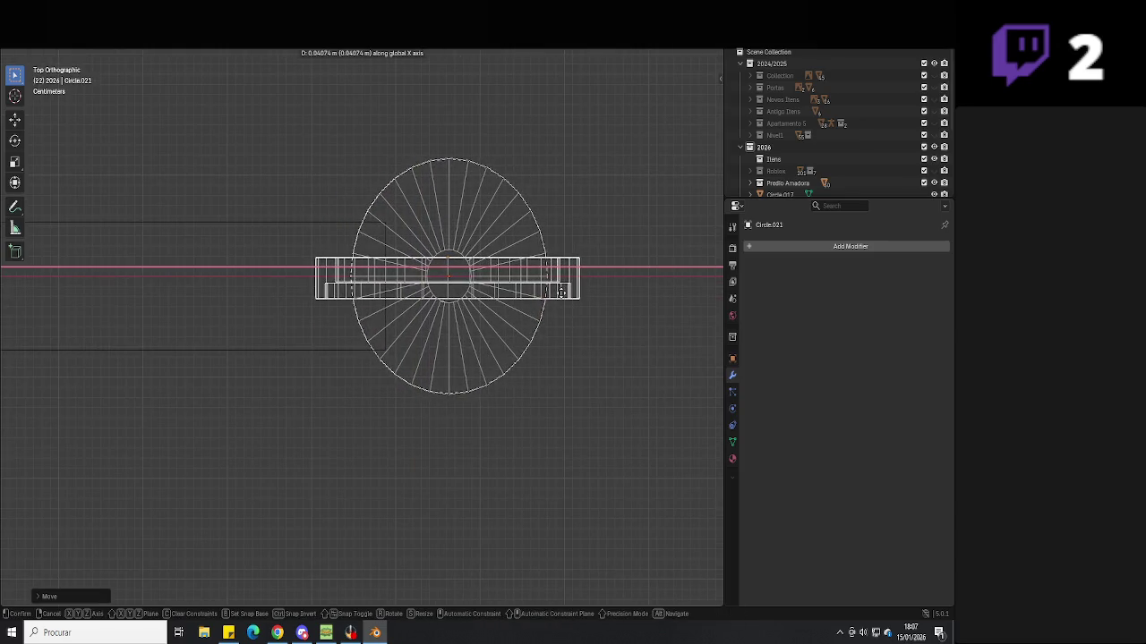
left_click(561, 292)
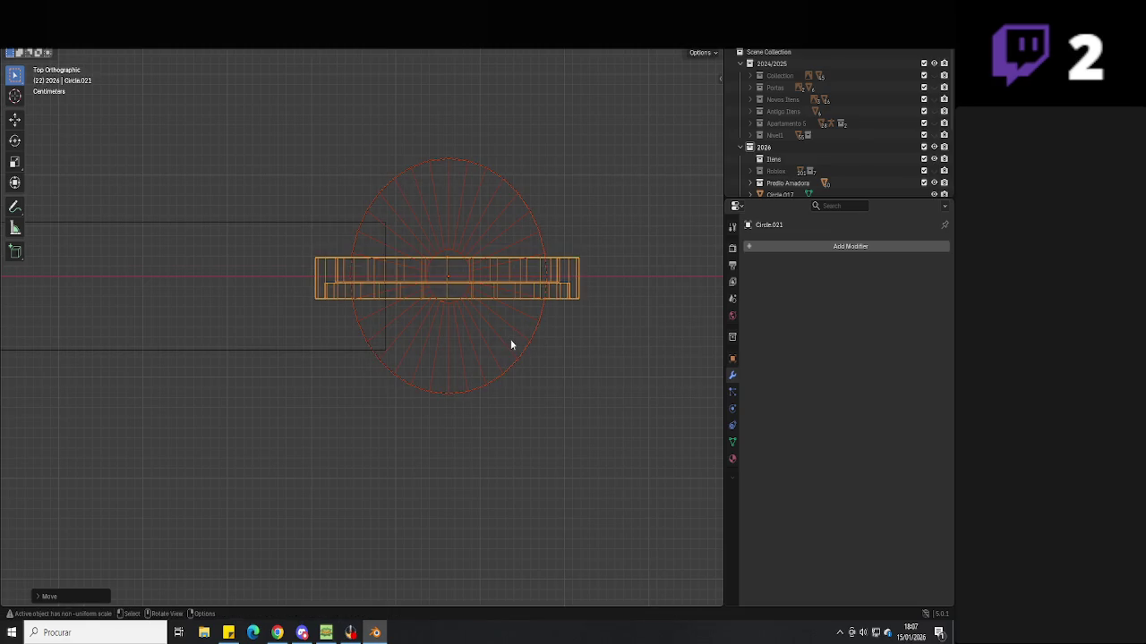
Delete the leftover extra circle
left_click(511, 340)
key("Delete")
mouse_move(519, 357)
middle_mouse_down()
mouse_move(518, 209)
mouse_move(658, 108)
middle_mouse_up()
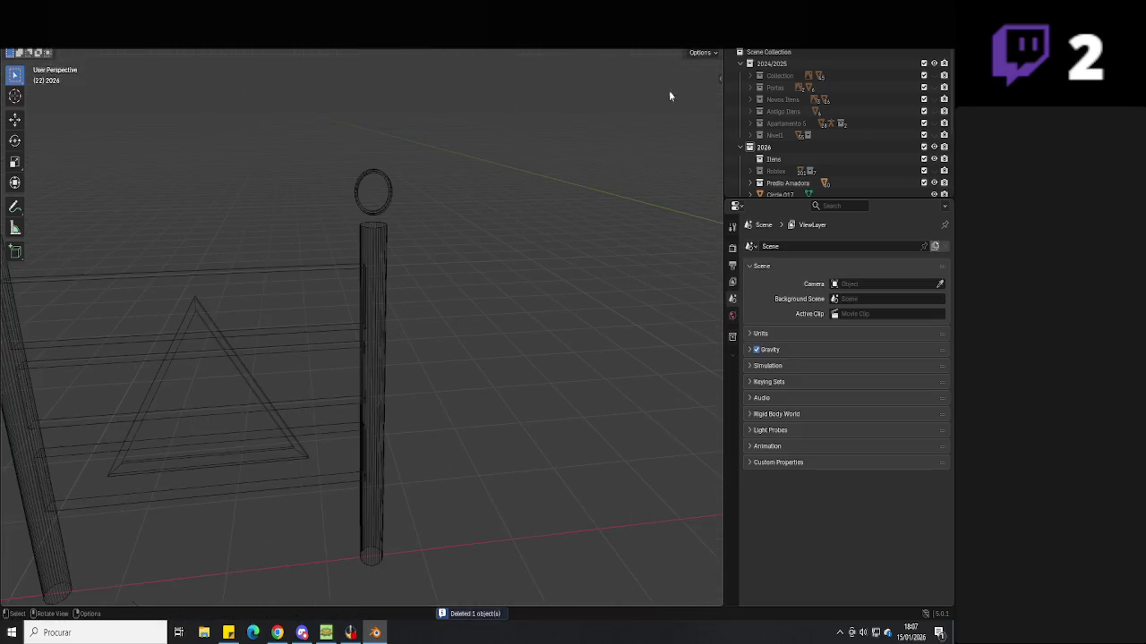
Move the gate pillar Circle.021 along the Y axis
key("shift+z")
left_click(374, 268)
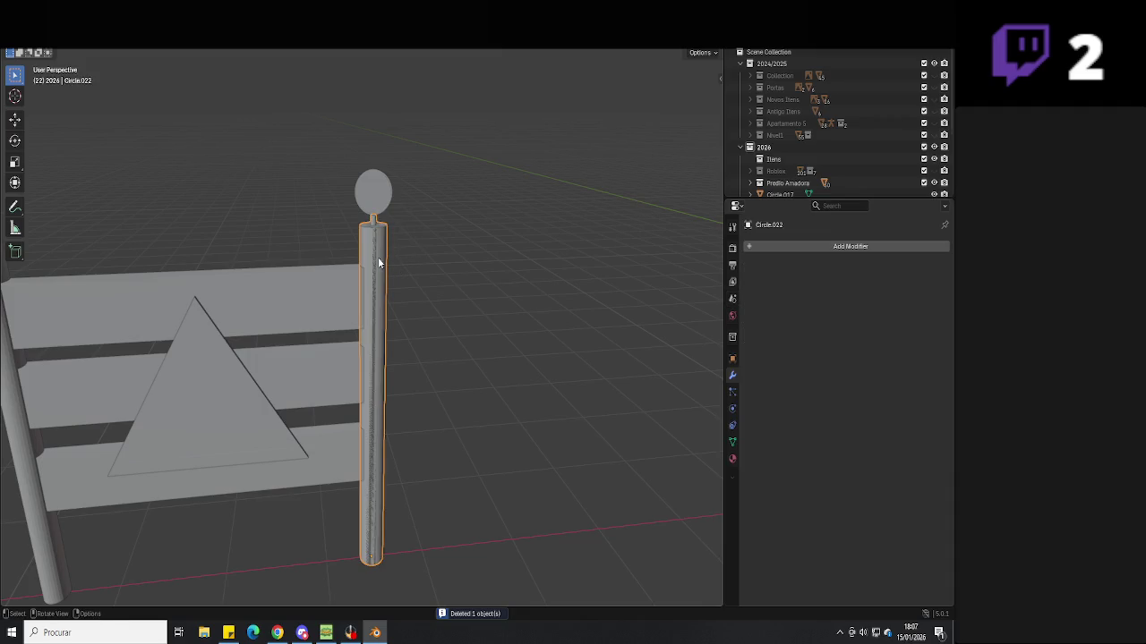
key("ctrl+z")
mouse_move(371, 258)
middle_mouse_down()
mouse_move(502, 324)
mouse_move(478, 355)
mouse_move(463, 324)
middle_mouse_up()
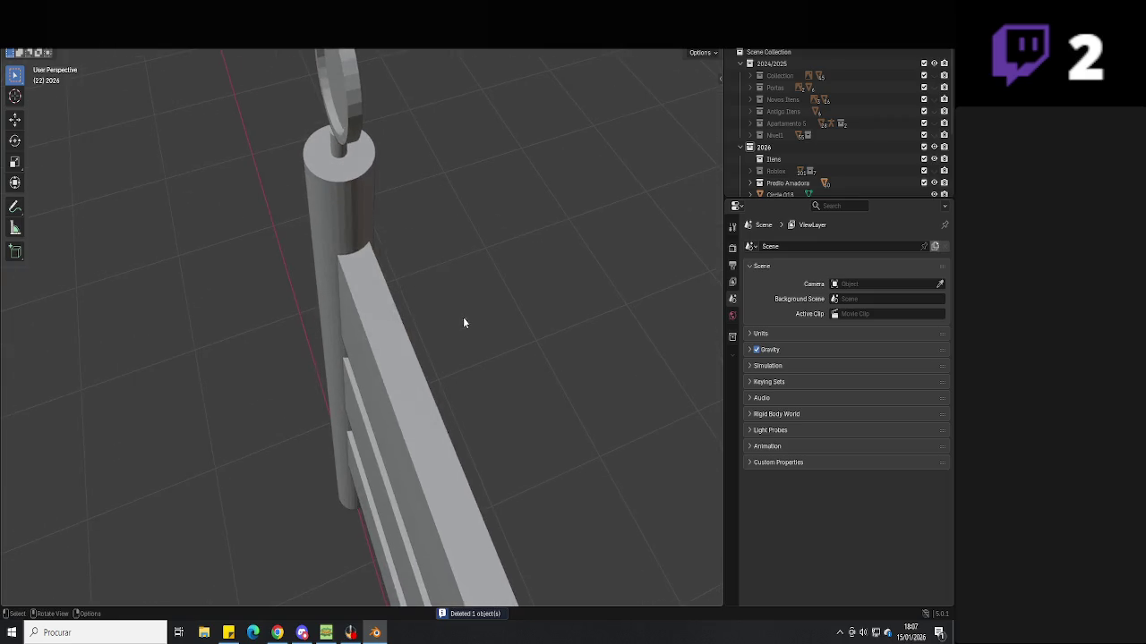
left_click(356, 254)
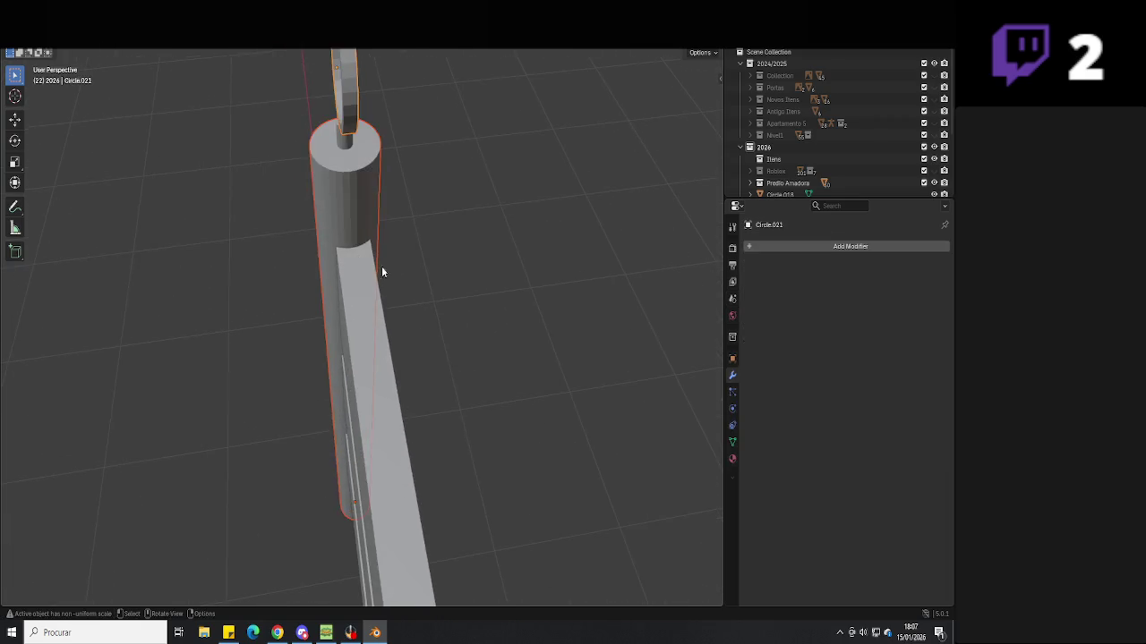
key("g")
key("y")
left_click(394, 267)
Duplicate the pillar along Y and save the file
mouse_move(481, 322)
middle_mouse_down()
mouse_move(269, 355)
mouse_move(387, 381)
mouse_move(533, 258)
middle_mouse_up()
key("shift+d")
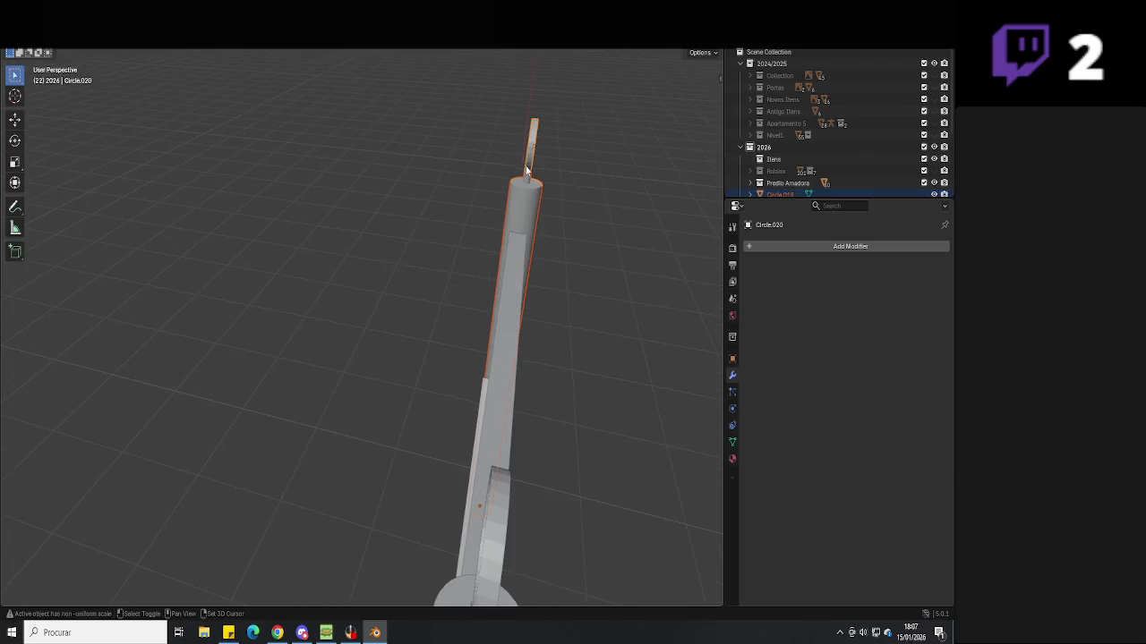
key("y")
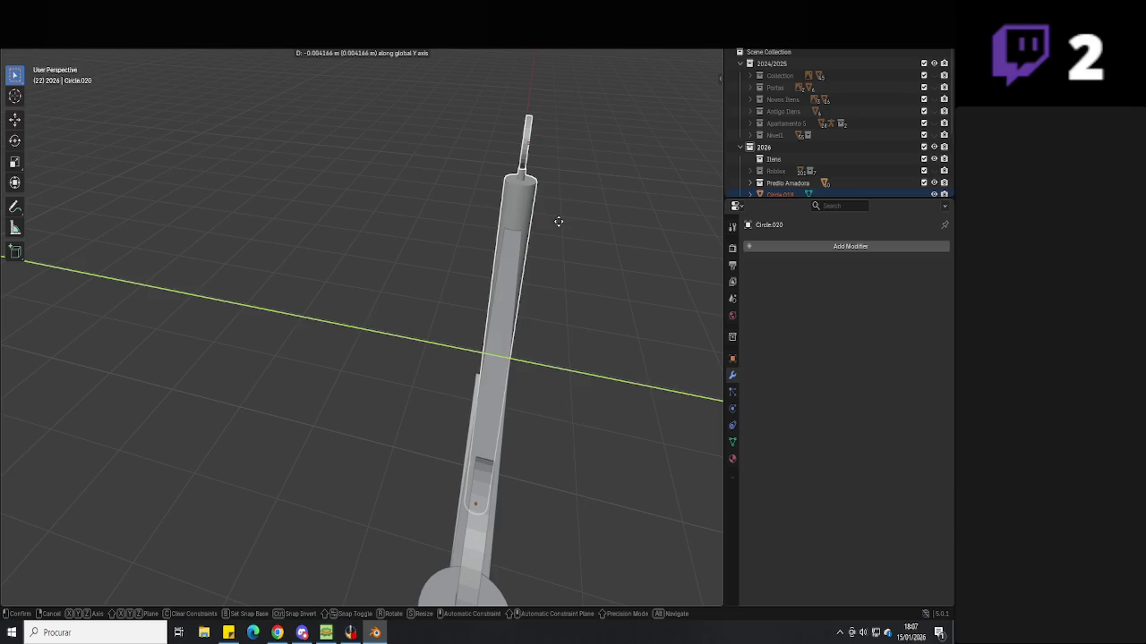
left_click(557, 222)
key("ctrl+s")
mouse_move(555, 225)
middle_mouse_down()
mouse_move(476, 315)
mouse_move(463, 307)
mouse_move(527, 333)
mouse_move(540, 386)
mouse_move(498, 304)
mouse_move(454, 329)
mouse_move(463, 391)
mouse_move(451, 415)
mouse_move(383, 389)
middle_mouse_up()
scroll(530, 324, "up", 5)
Box-select all gate parts, join them into 'Obra Barreira', and save
mouse_move(512, 139)
left_mouse_down()
mouse_move(316, 328)
mouse_move(306, 357)
left_mouse_up()
mouse_move(306, 357)
middle_mouse_down()
mouse_move(287, 367)
mouse_move(438, 358)
middle_mouse_up()
scroll(782, 182, "down", 1)
left_click(773, 193)
type("Obra Barreira")
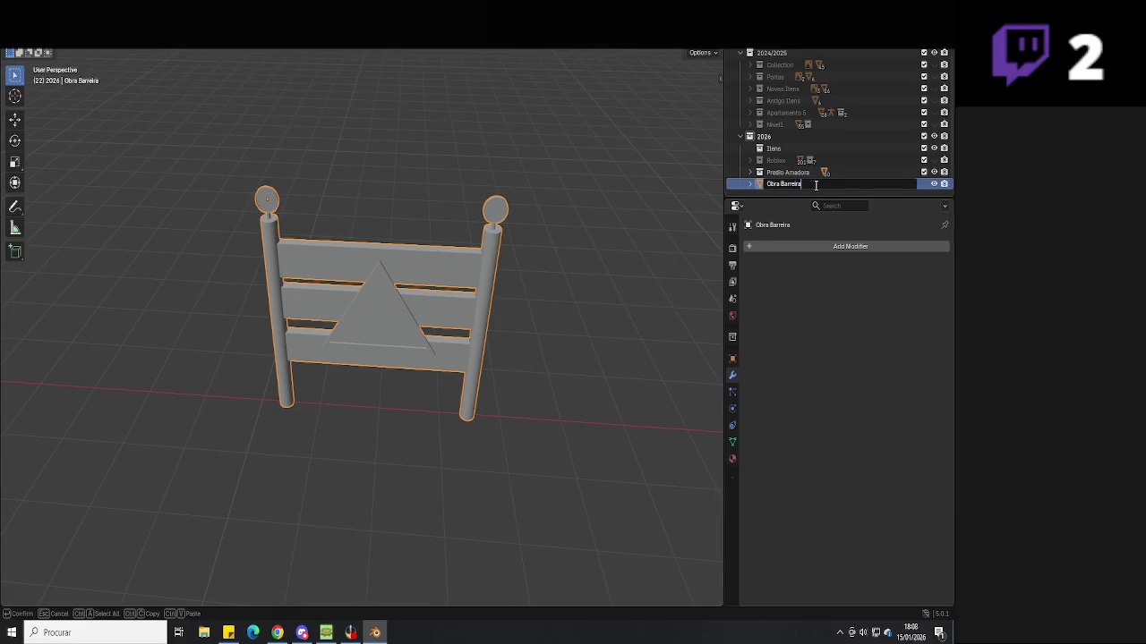
key("Return")
key("ctrl+s")
scroll(561, 269, "up", 3)
Enter Edit Mode on Obra Barreira and glance at the browser reference image
mouse_move(562, 314)
middle_mouse_down()
mouse_move(563, 265)
mouse_move(504, 301)
middle_mouse_up()
left_click(474, 304)
scroll(486, 439, "up", 3)
mouse_move(486, 439)
middle_mouse_down()
mouse_move(463, 421)
mouse_move(532, 460)
middle_mouse_up()
key("Tab")
key("Tab")
scroll(529, 455, "down", 5)
key("alt+Tab")
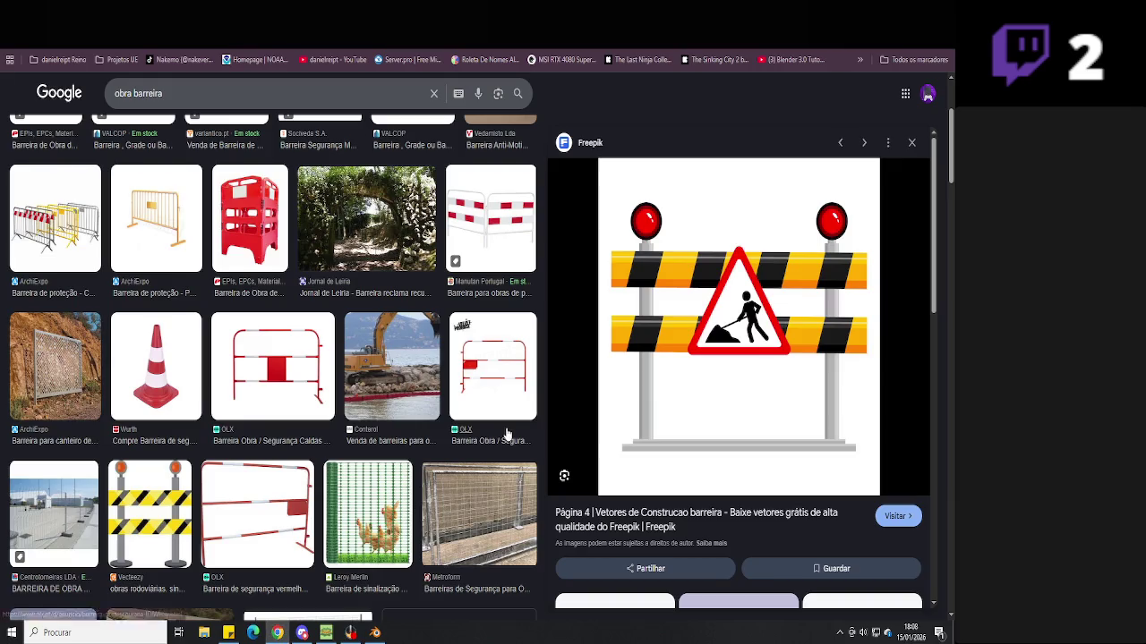
key("alt+Tab")
Toggle the gate's selection and orbit around it
left_click(499, 435)
left_click(461, 415)
scroll(464, 416, "up", 2)
left_click(396, 452)
mouse_move(396, 452)
middle_mouse_down()
mouse_move(529, 410)
mouse_move(563, 419)
mouse_move(489, 420)
mouse_move(725, 266)
mouse_move(639, 240)
mouse_move(460, 283)
middle_mouse_up()
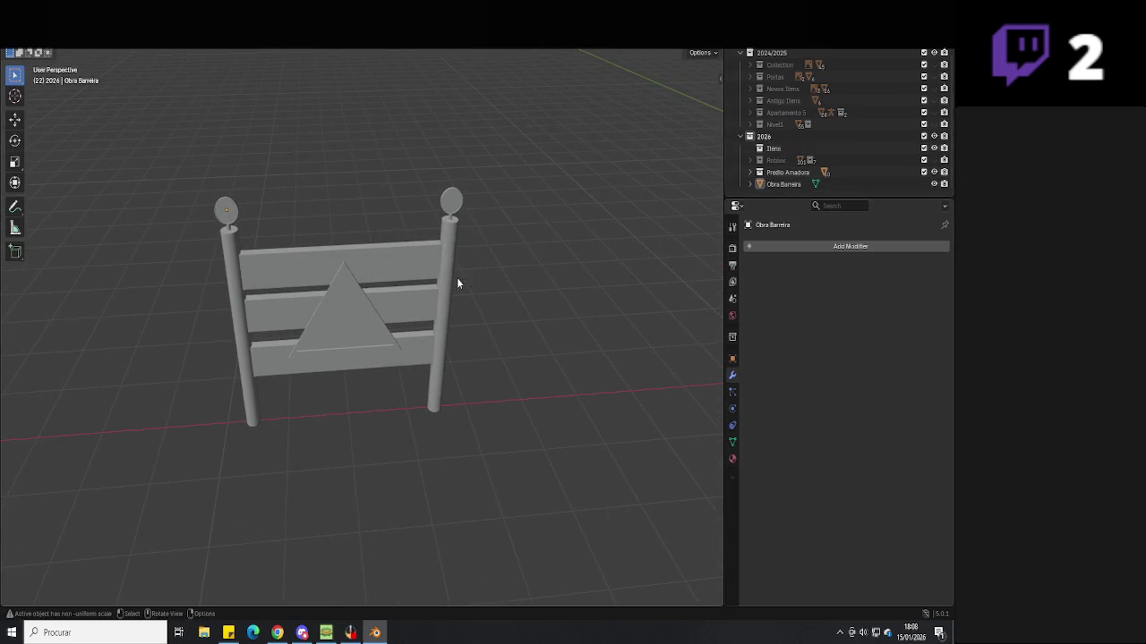
Move Obra Barreira into the Itens collection and merge its vertices by distance
left_click(776, 186)
left_click_drag(788, 184, 775, 149)
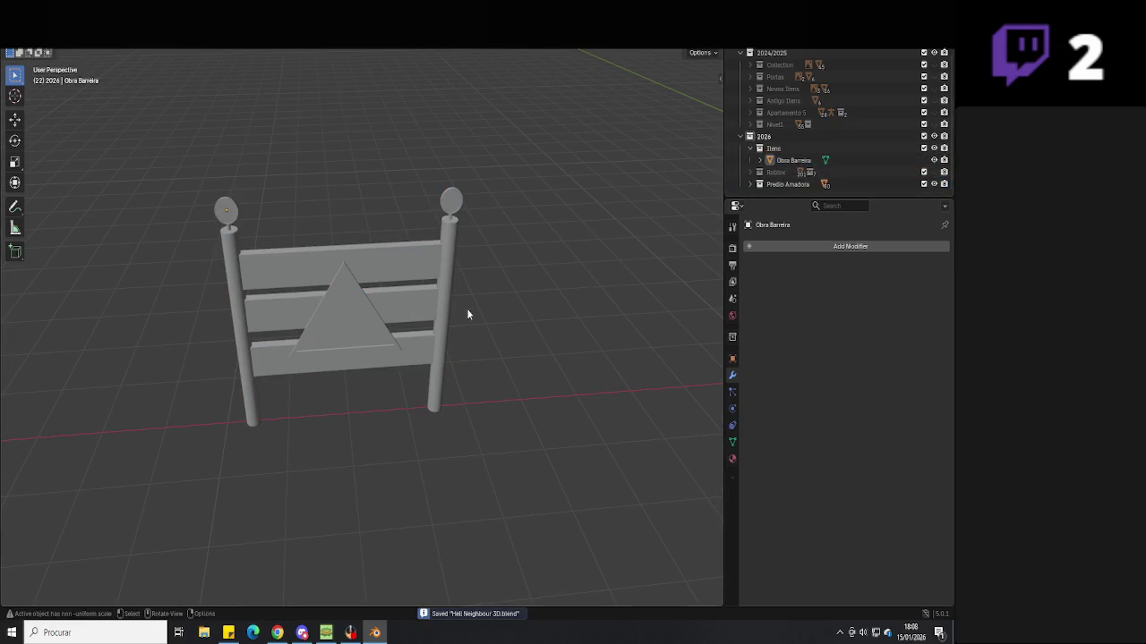
left_click(443, 309)
key("Tab")
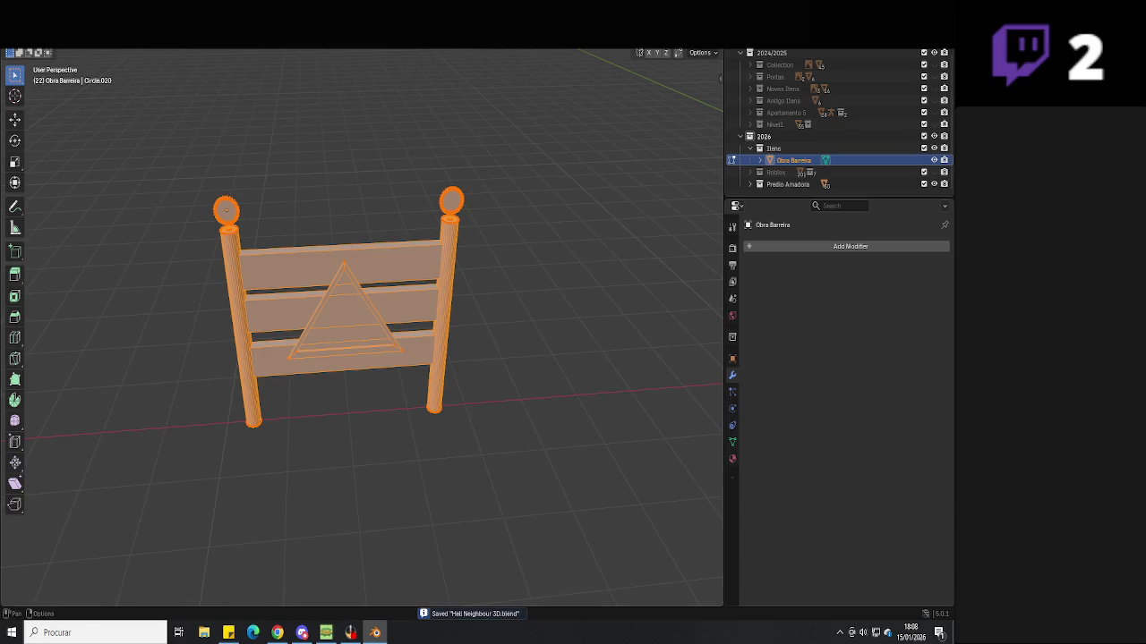
right_click(226, 210)
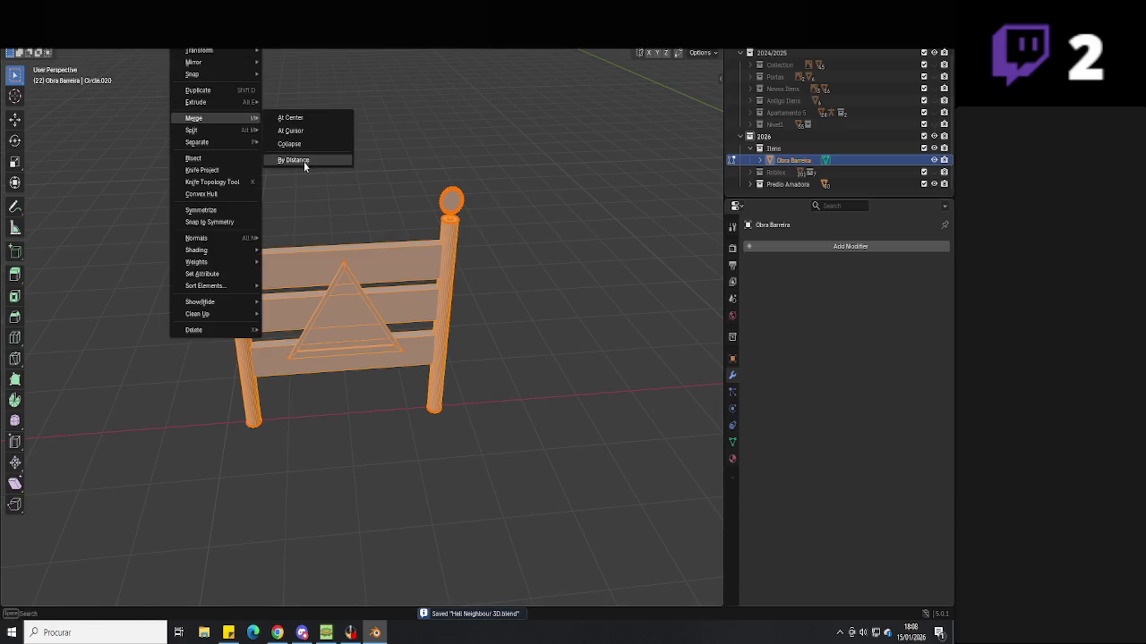
left_click(344, 160)
key("Tab")
Save the file and orbit to a low side view of the staircase building
scroll(543, 338, "down", 4)
key("ctrl+s")
mouse_move(543, 338)
middle_mouse_down()
mouse_move(565, 355)
mouse_move(343, 294)
mouse_move(488, 259)
mouse_move(519, 381)
mouse_move(473, 327)
mouse_move(458, 352)
middle_mouse_up()
left_click(564, 356)
scroll(343, 295, "up", 2)
scroll(473, 328, "up", 5)
scroll(458, 351, "down", 2)
scroll(449, 344, "down", 3)
scroll(467, 343, "down", 3)
scroll(501, 331, "down", 2)
middle_click_drag(514, 328, 484, 409)
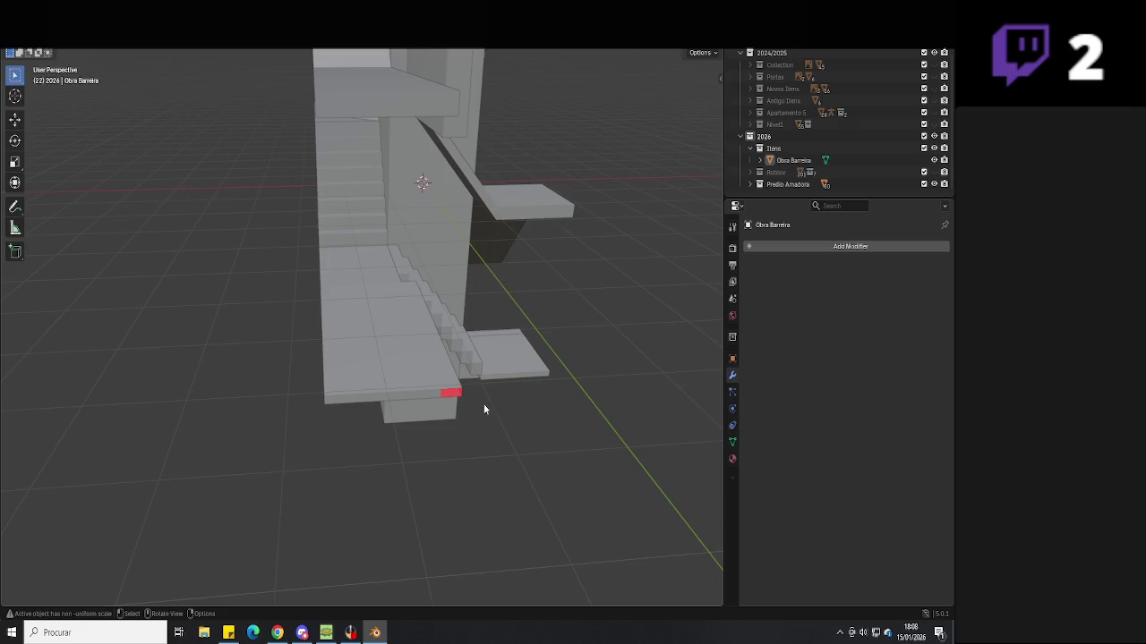
Unhide the tall wall Cube.111 in the Predio Amadora collection and select it
left_click(752, 184)
scroll(788, 194, "down", 5)
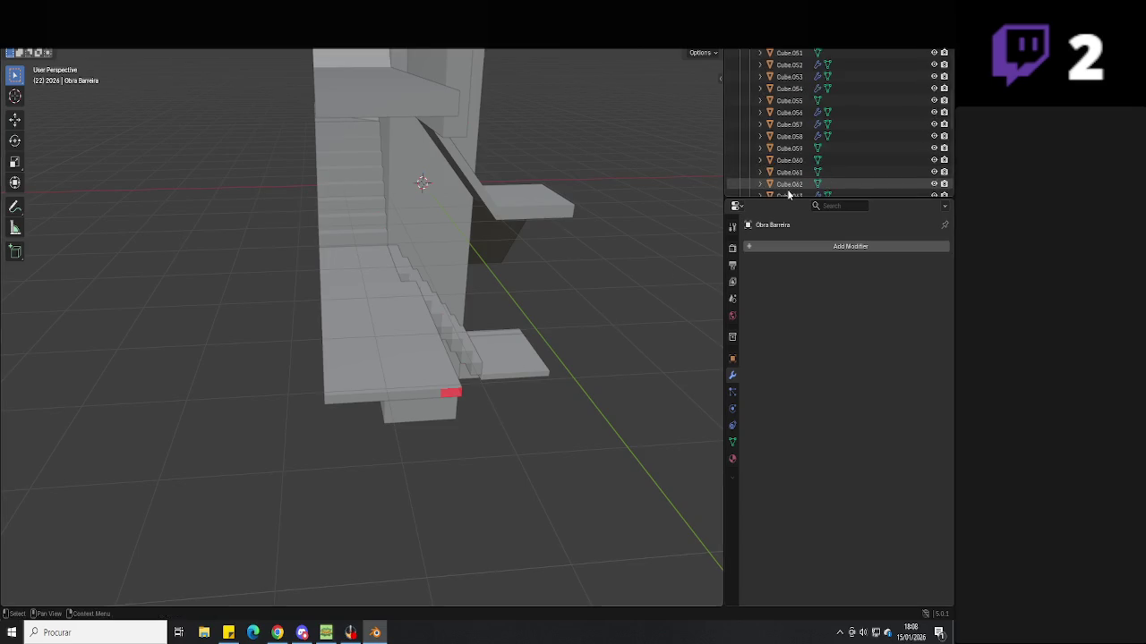
scroll(872, 122, "down", 5)
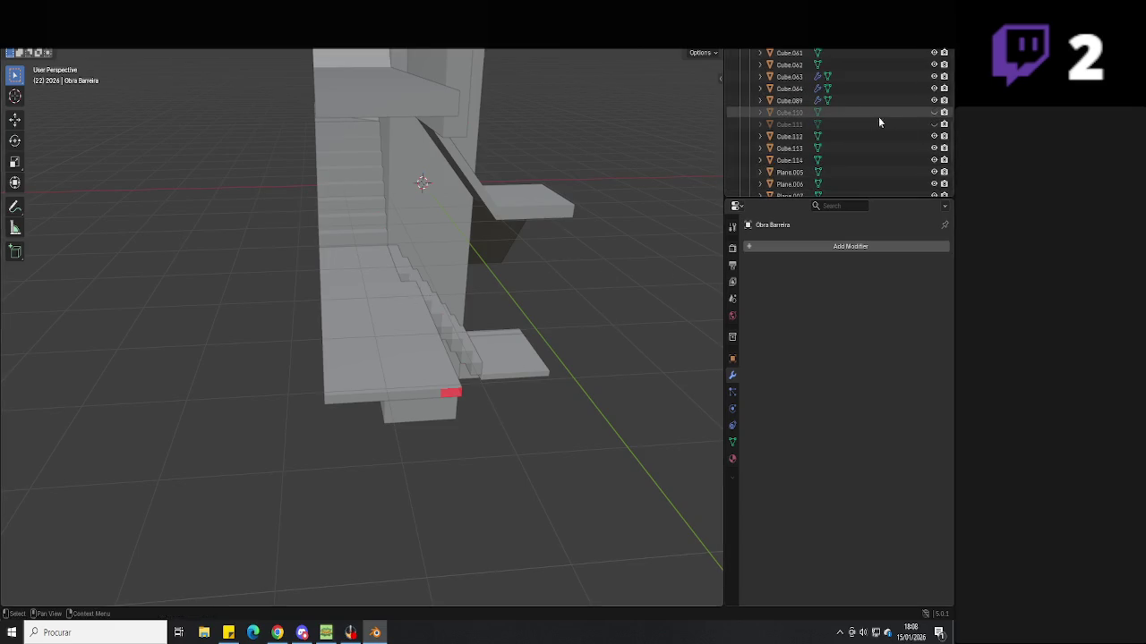
left_click(933, 125)
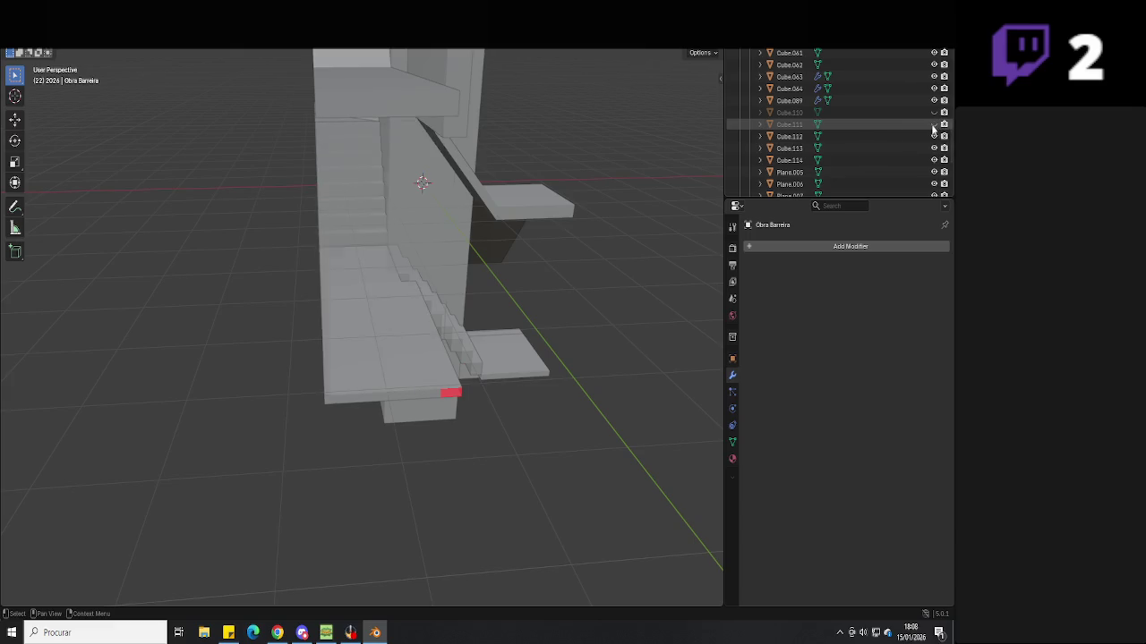
left_click(452, 230)
mouse_move(452, 230)
middle_mouse_down()
mouse_move(376, 253)
mouse_move(421, 277)
mouse_move(460, 250)
mouse_move(452, 219)
mouse_move(410, 217)
mouse_move(525, 230)
mouse_move(486, 258)
mouse_move(551, 265)
mouse_move(430, 273)
mouse_move(464, 265)
mouse_move(469, 275)
mouse_move(438, 308)
middle_mouse_up()
Shift the wall's top edge along Y, then isolate the wall in local view
key("Tab")
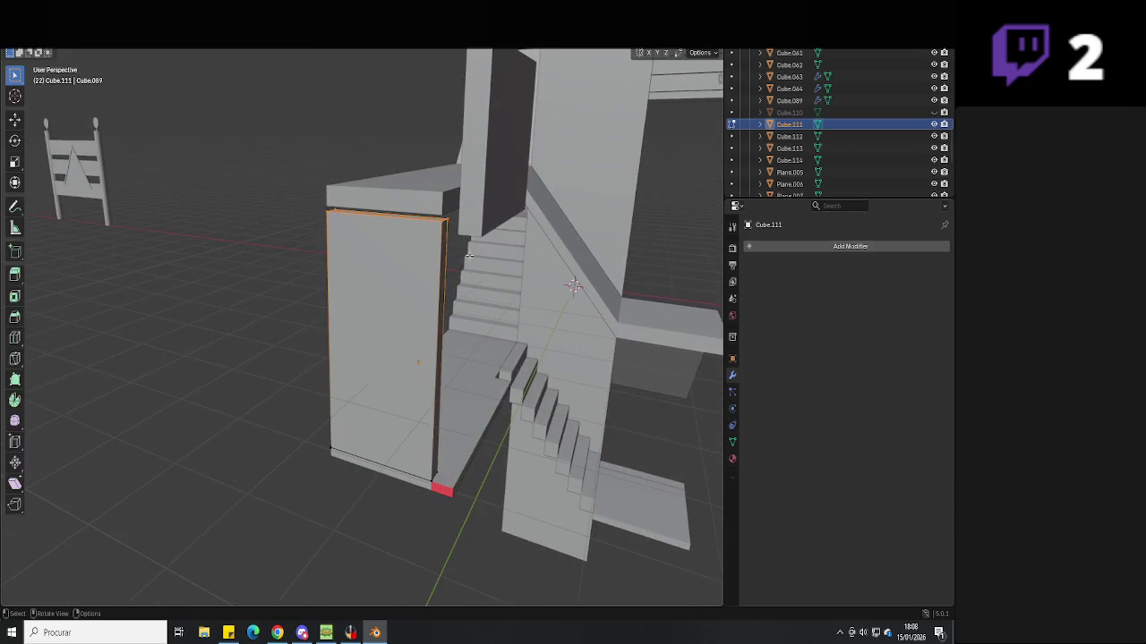
left_click(394, 215)
key("g")
key("y")
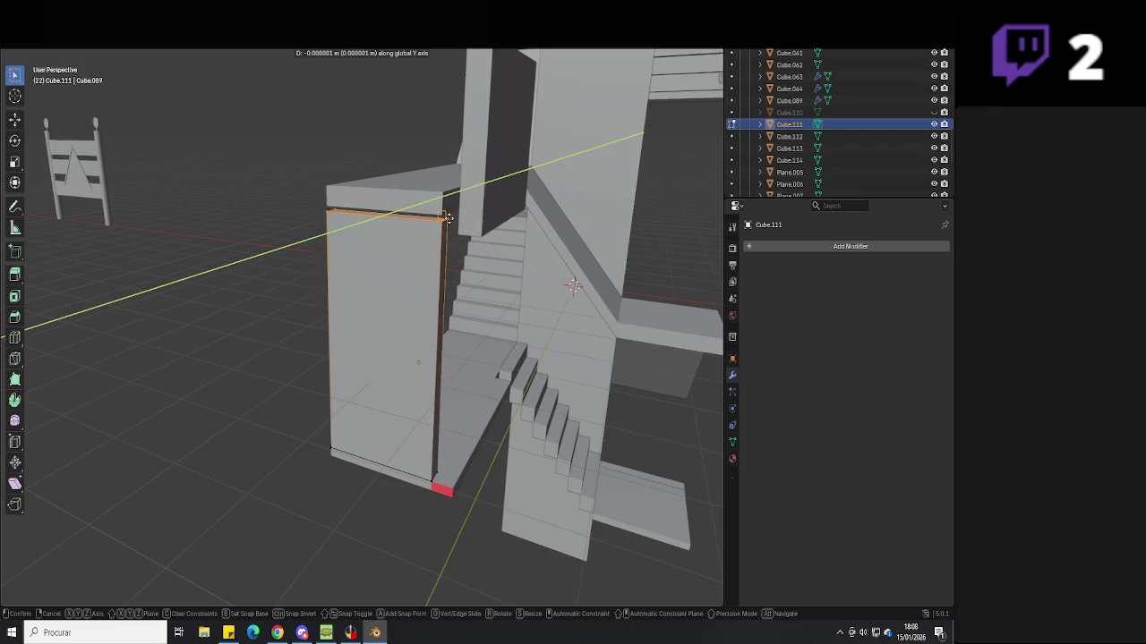
left_click(447, 218)
key("Tab")
scroll(443, 321, "down", 4)
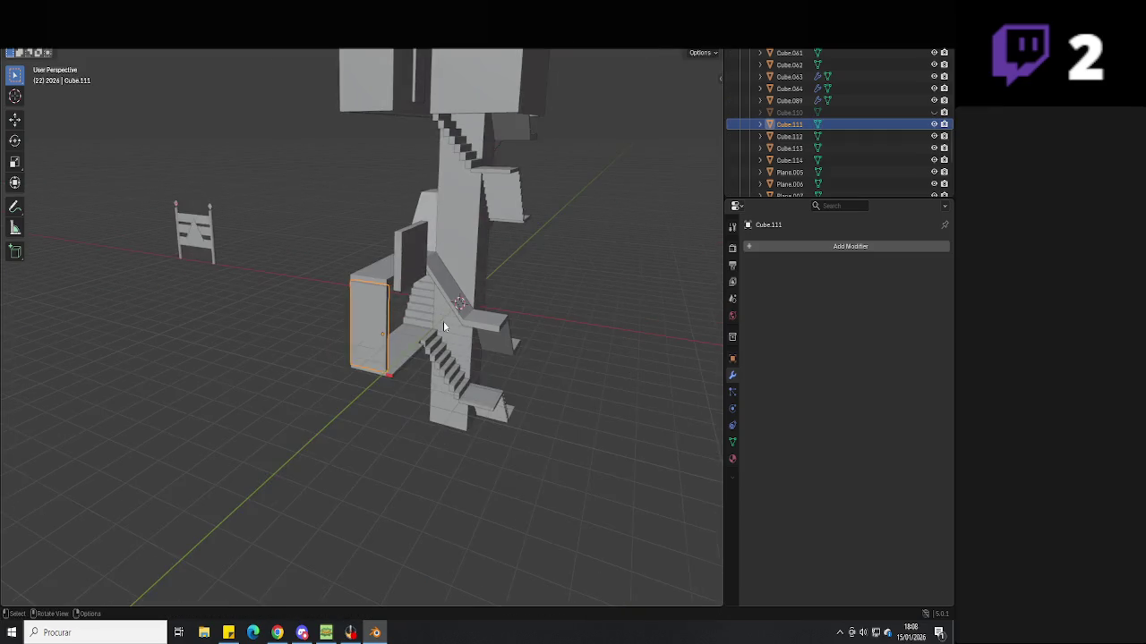
middle_click_drag(443, 321, 440, 359)
key("KP_Decimal")
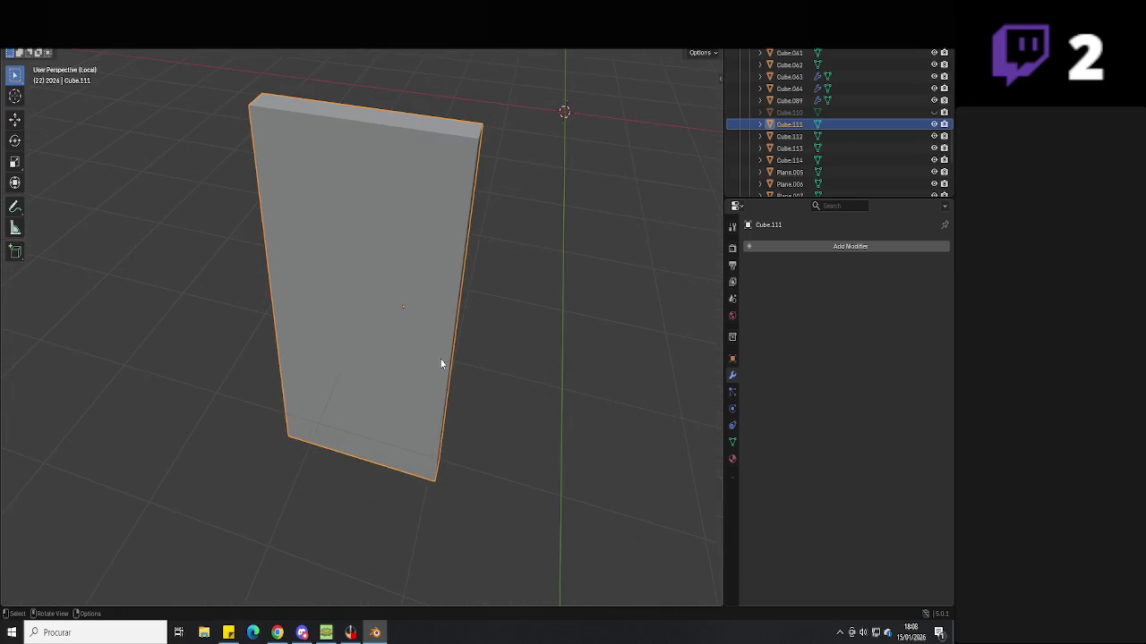
Start a new browser image search for 'apartament'
key("alt+Tab")
left_click(302, 90)
key("ctrl+a")
type("apartament")
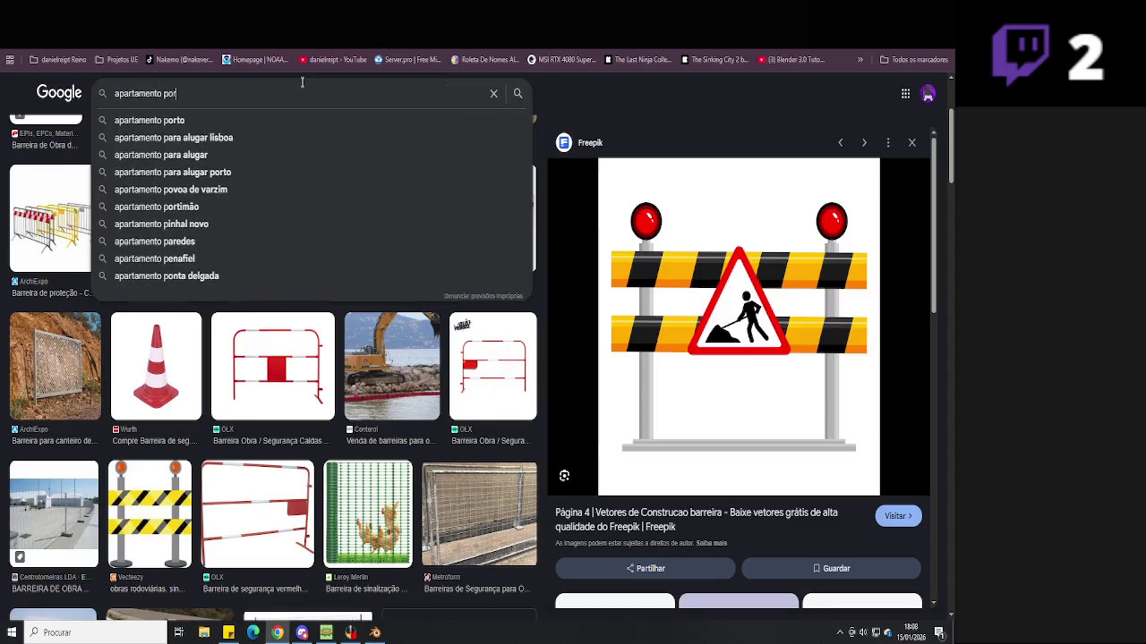
Refine the Google Images search to 'apartamento porta vidro rua'
key("Return")
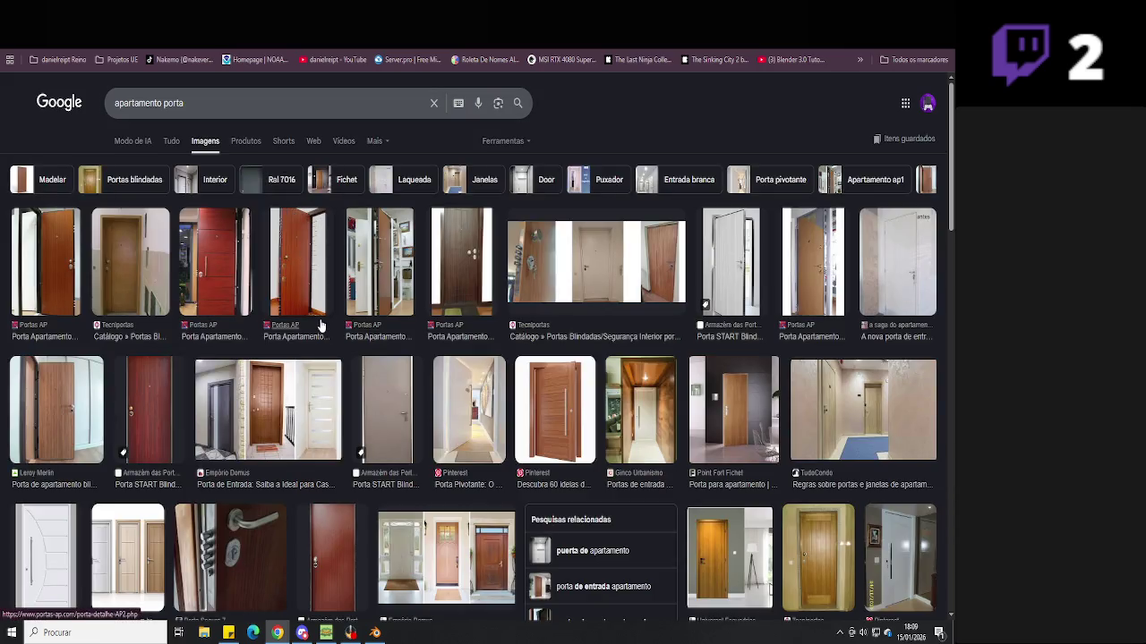
scroll(321, 325, "down", 3)
scroll(320, 325, "up", 3)
left_click(230, 96)
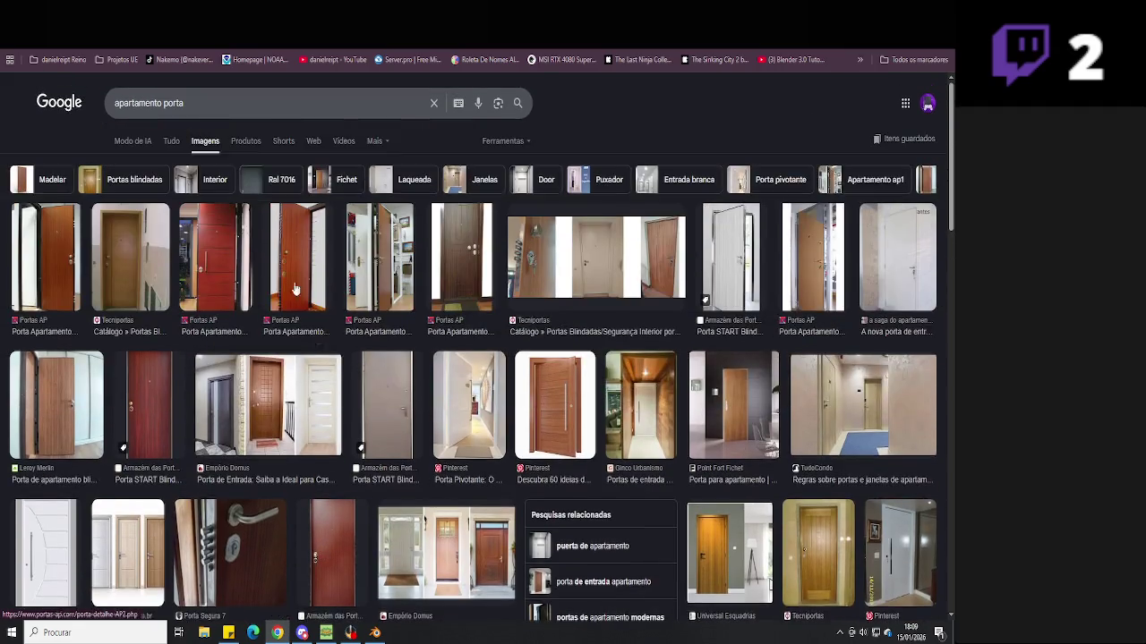
type("vidro")
key("Return")
left_click(248, 102)
type("rua")
key("Return")
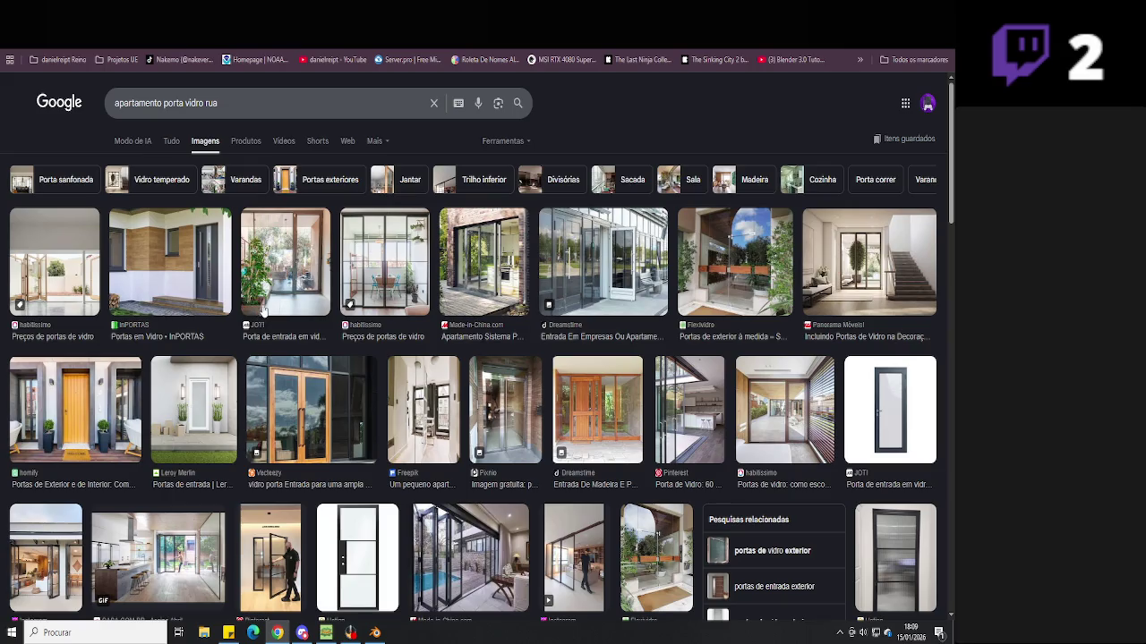
Preview the Dreamstime glass-door building entrance photo as reference
left_click(618, 303)
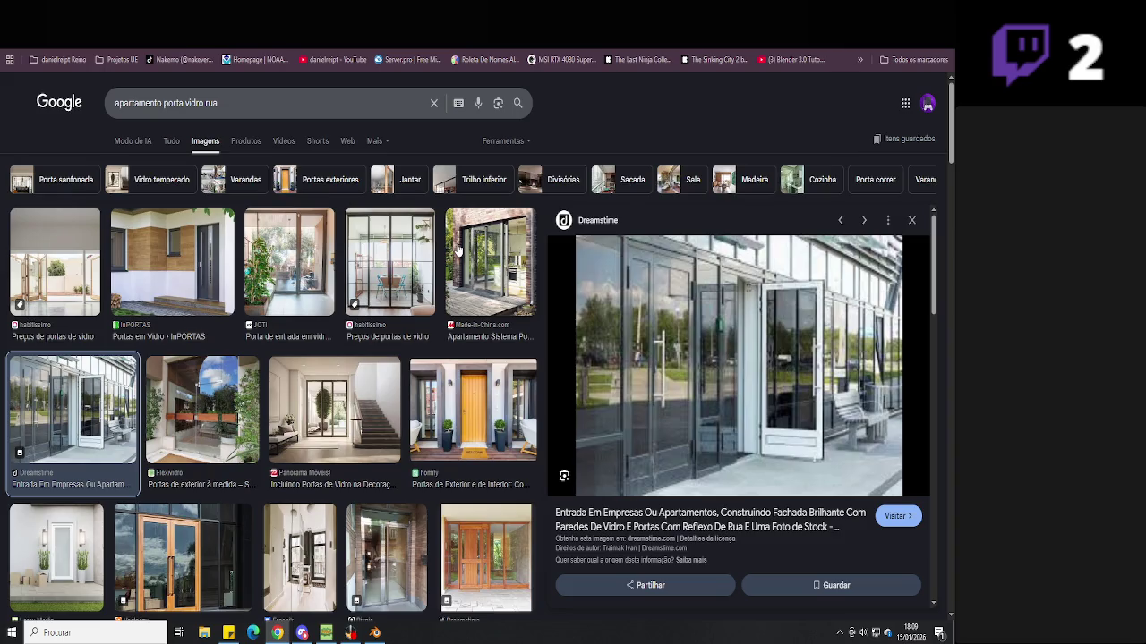
left_click(374, 633)
key("alt+Tab")
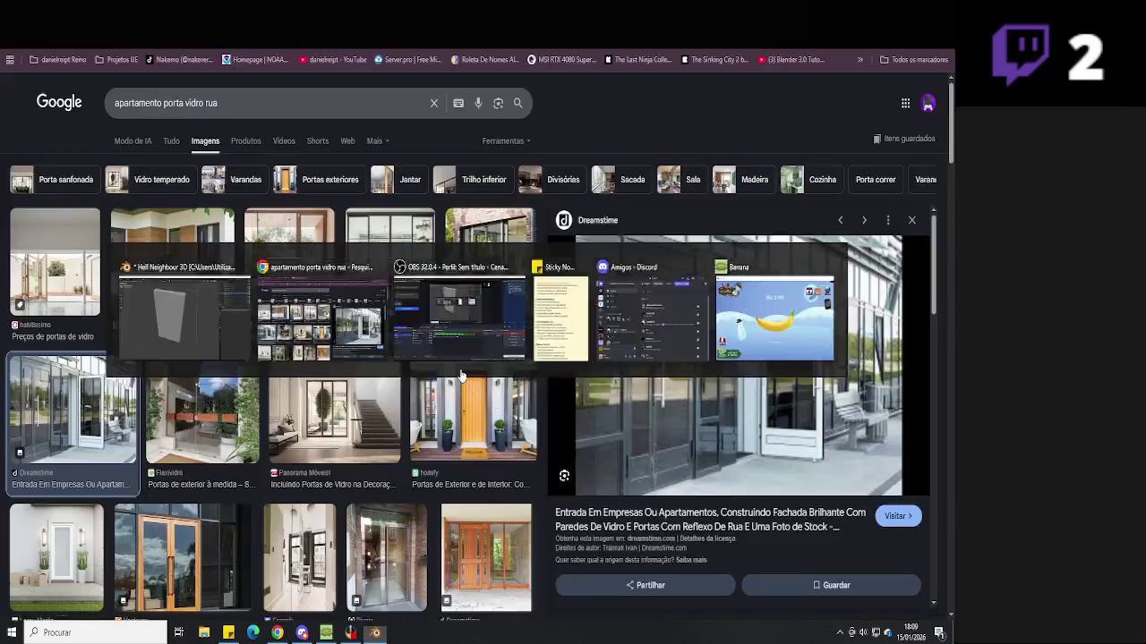
Duplicate the wall panel twice, placing one copy to the right and one to the left
key("alt+Tab")
key("Tab")
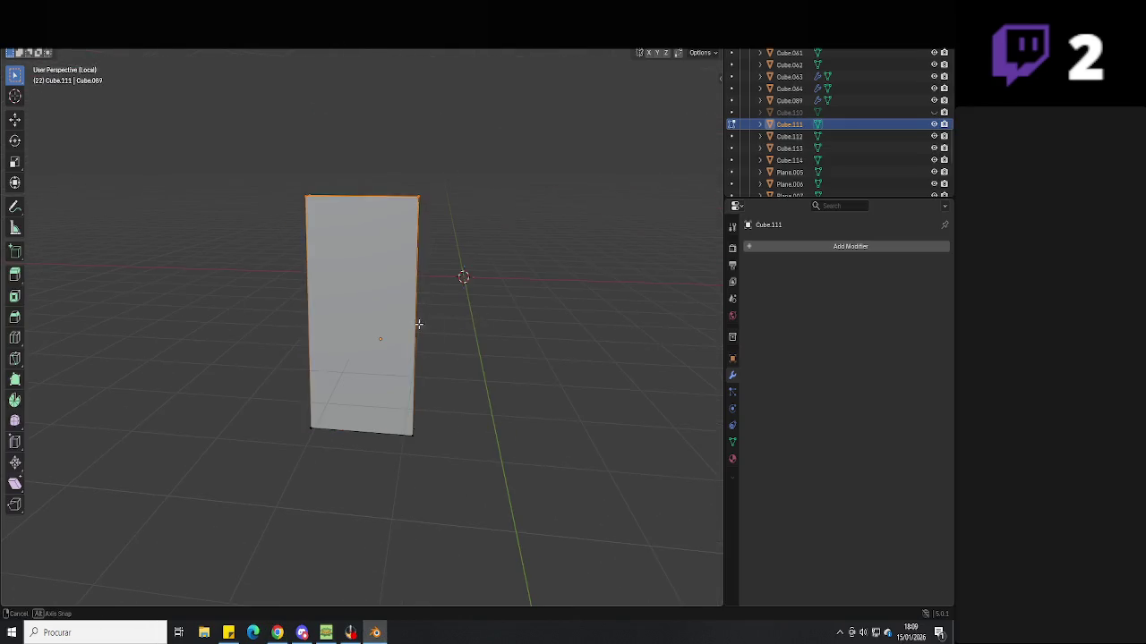
middle_click_drag(472, 306, 449, 342)
key("Tab")
left_click(371, 356)
key("ctrl+c")
key("ctrl+v")
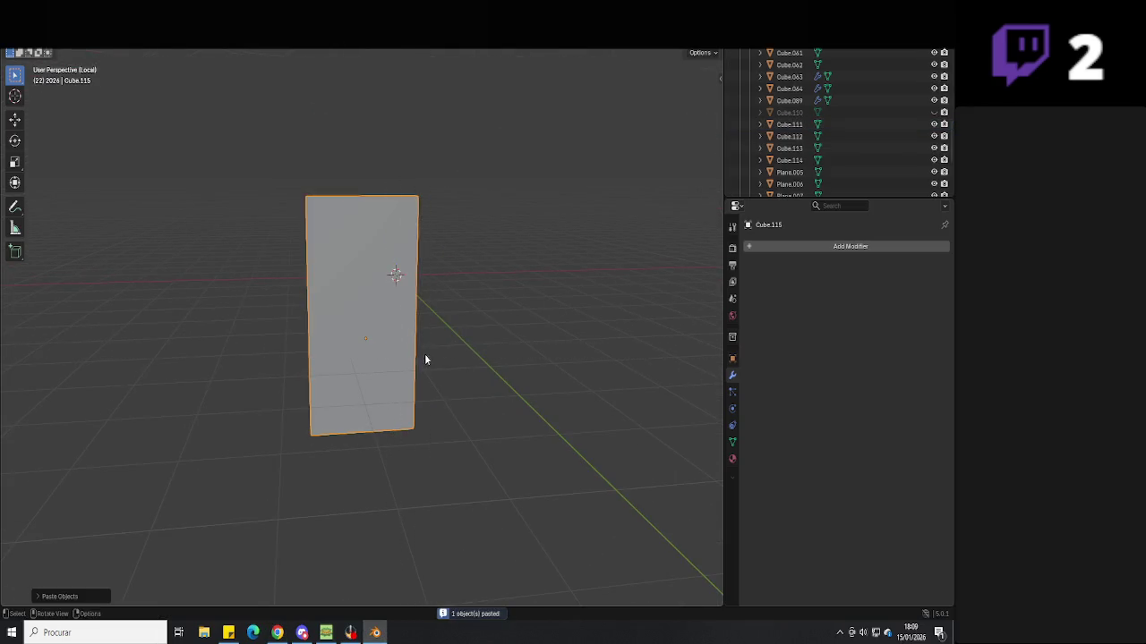
scroll(441, 349, "up", 1)
key("g")
left_click(426, 349)
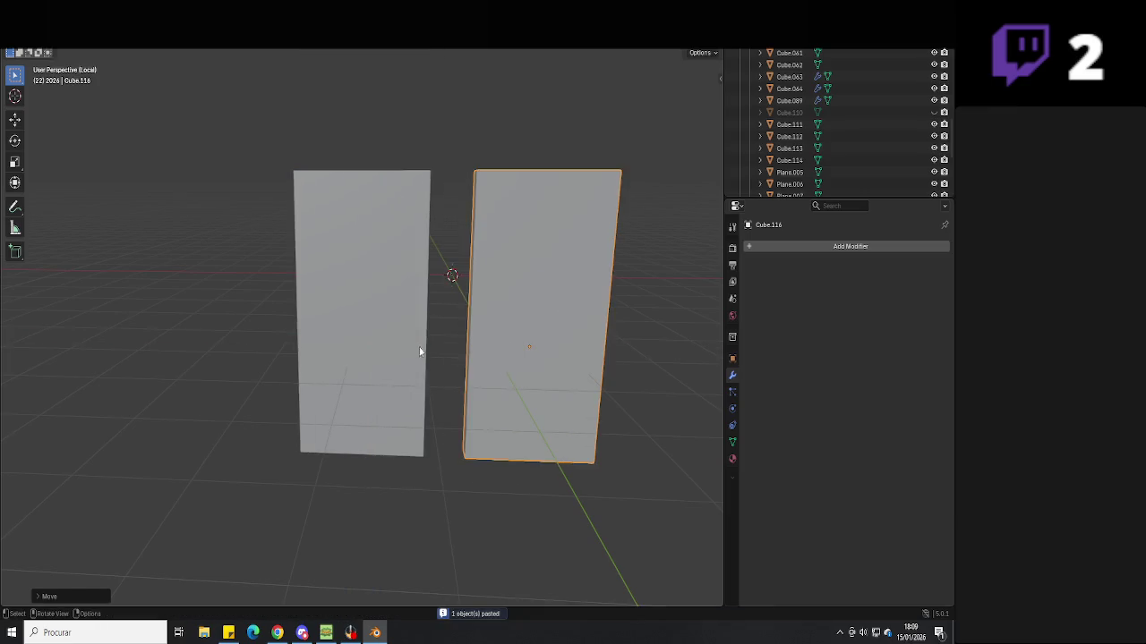
key("ctrl+v")
key("g")
left_click(290, 344)
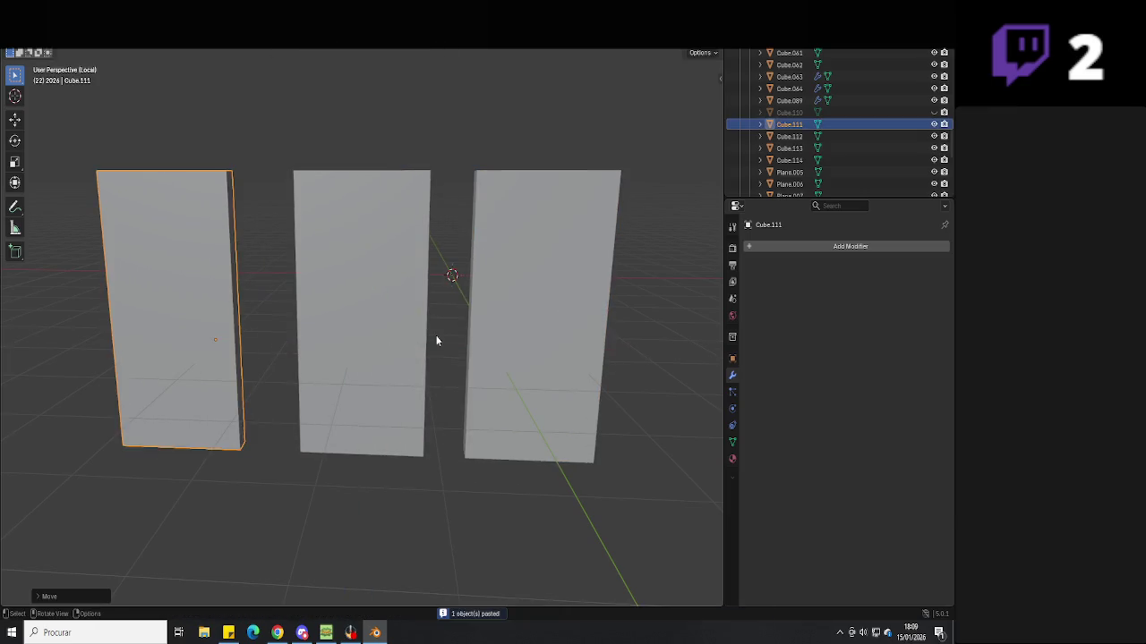
Try moving the middle panel vertically, then cancel to keep its height
left_click(414, 345)
key("g")
key("z")
right_click(475, 340)
Lower the top of the right panel in Edit Mode with X-ray on, checking from front view
left_click(479, 376)
scroll(479, 391, "up", 1)
key("Tab")
key("alt+z")
key("g")
key("z")
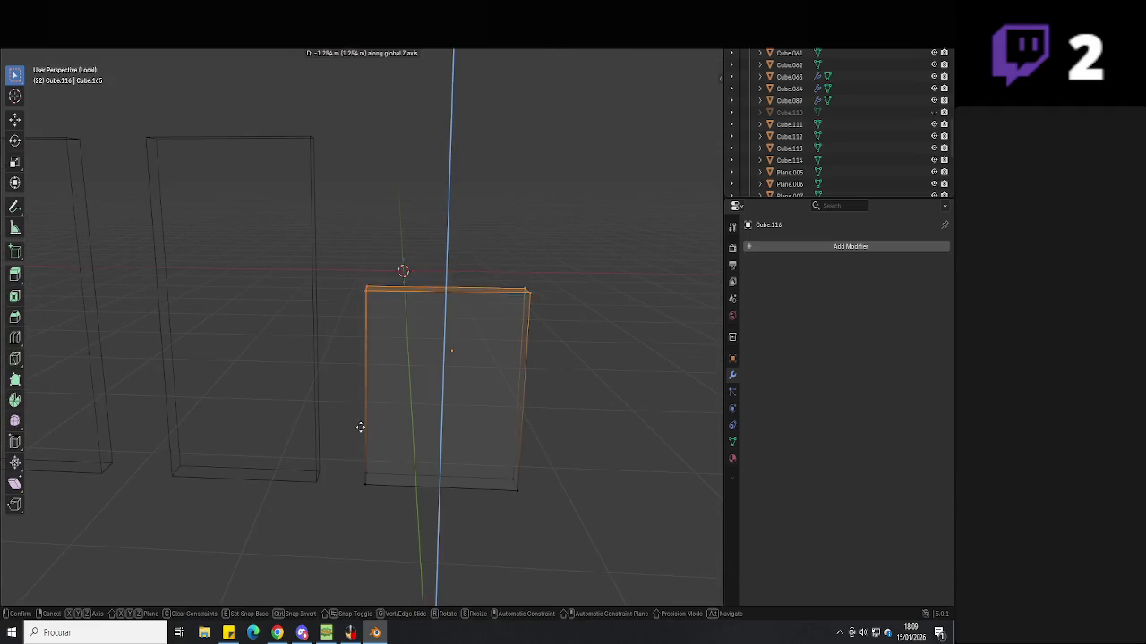
left_click(363, 439)
mouse_move(362, 438)
middle_mouse_down()
mouse_move(397, 379)
mouse_move(476, 370)
middle_mouse_up()
key("KP_1")
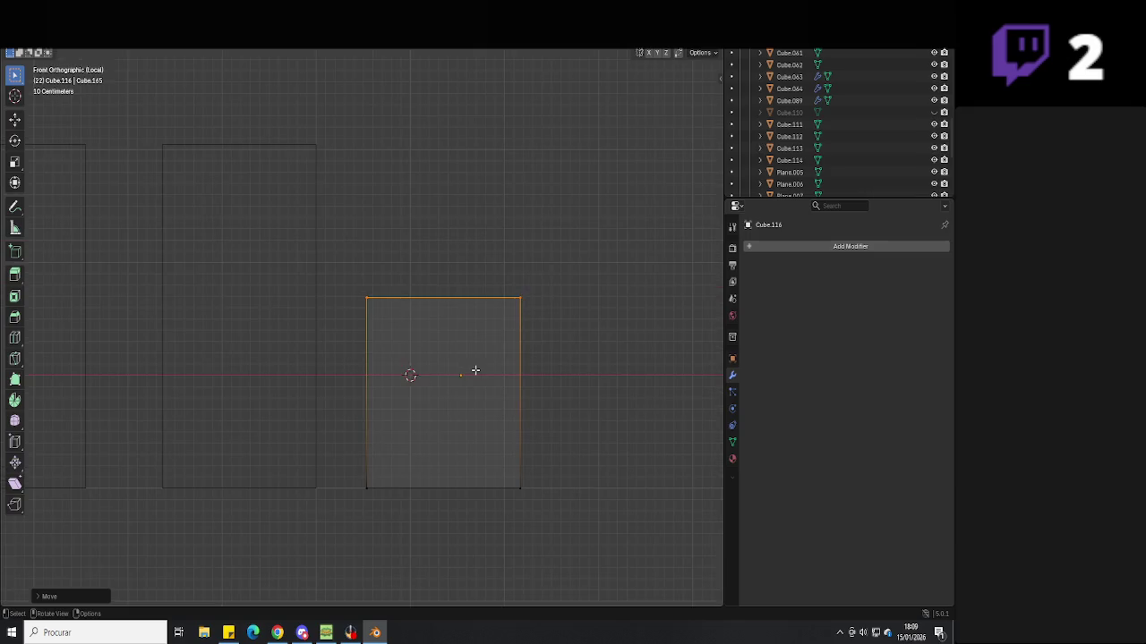
key("Tab")
Try a vertical move of the whole panel, cancel it, and return to mesh editing
key("g")
key("z")
key("Escape")
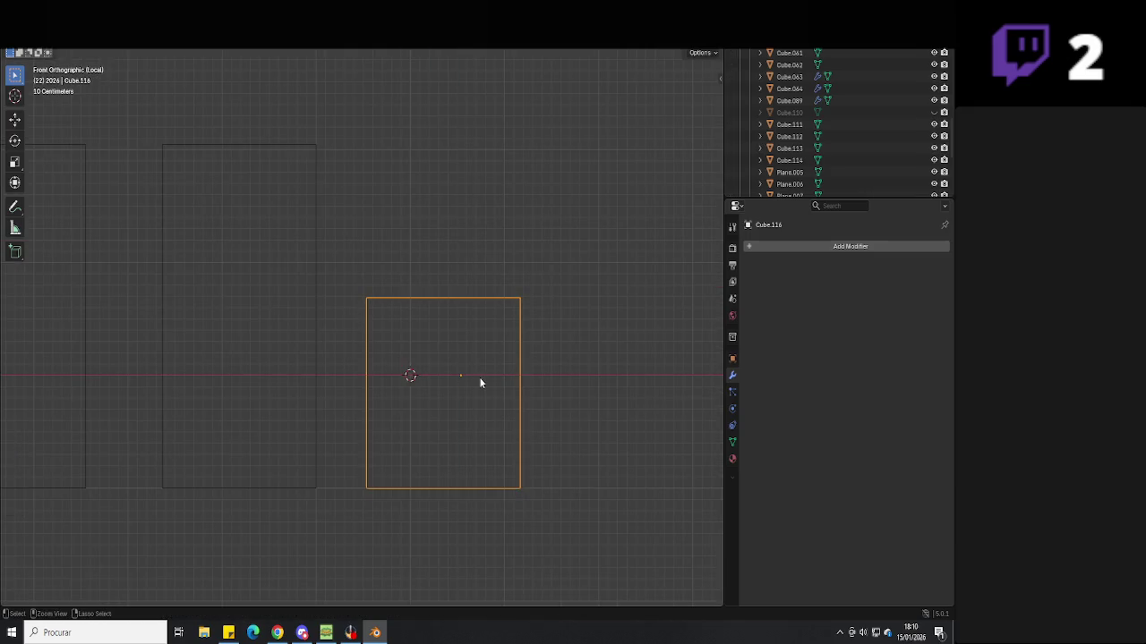
key("Tab")
mouse_move(485, 376)
middle_mouse_down()
mouse_move(478, 350)
mouse_move(537, 331)
middle_mouse_up()
Scale the panel's top face slightly, extrude it upward, adjust its height, and show solid shading
left_click_drag(560, 313, 515, 349)
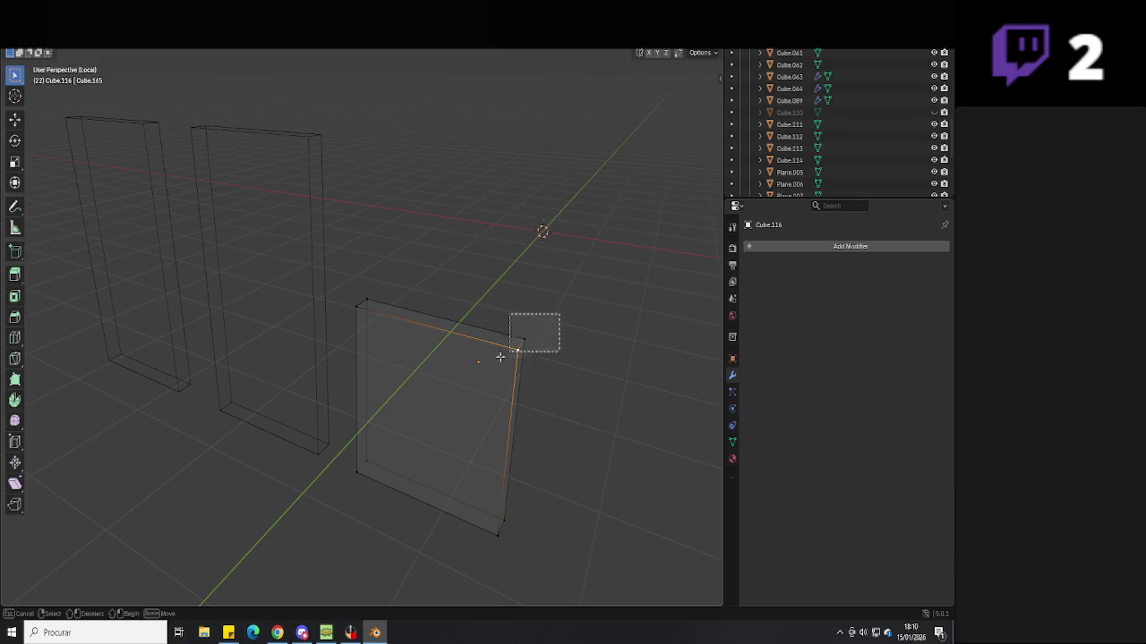
middle_click_drag(286, 353, 498, 379)
key("s")
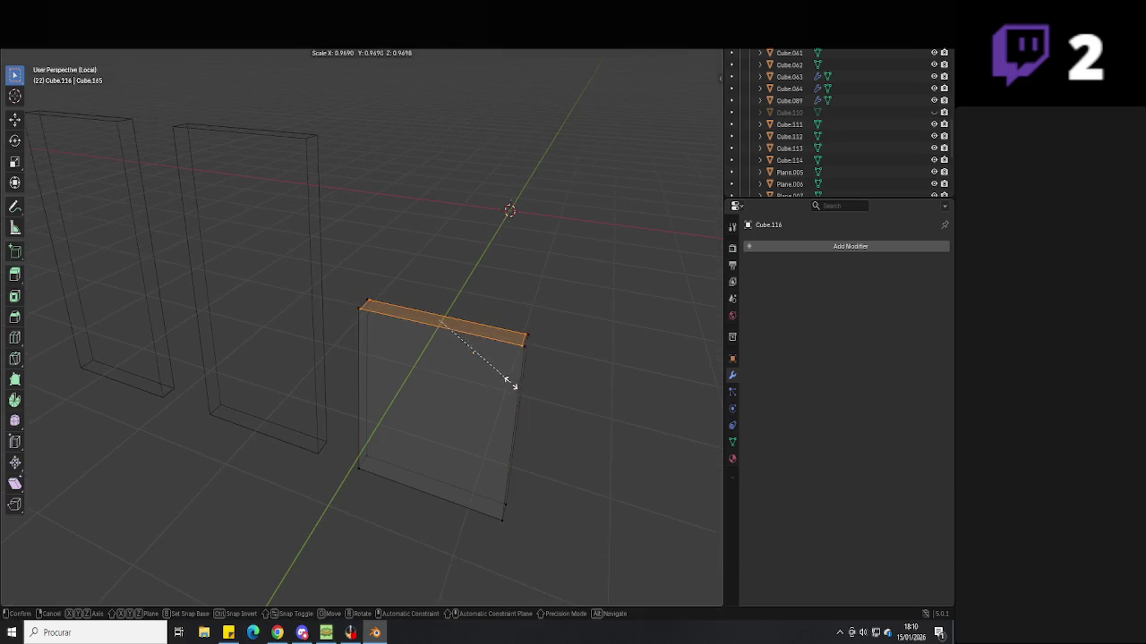
left_click(503, 380)
key("e")
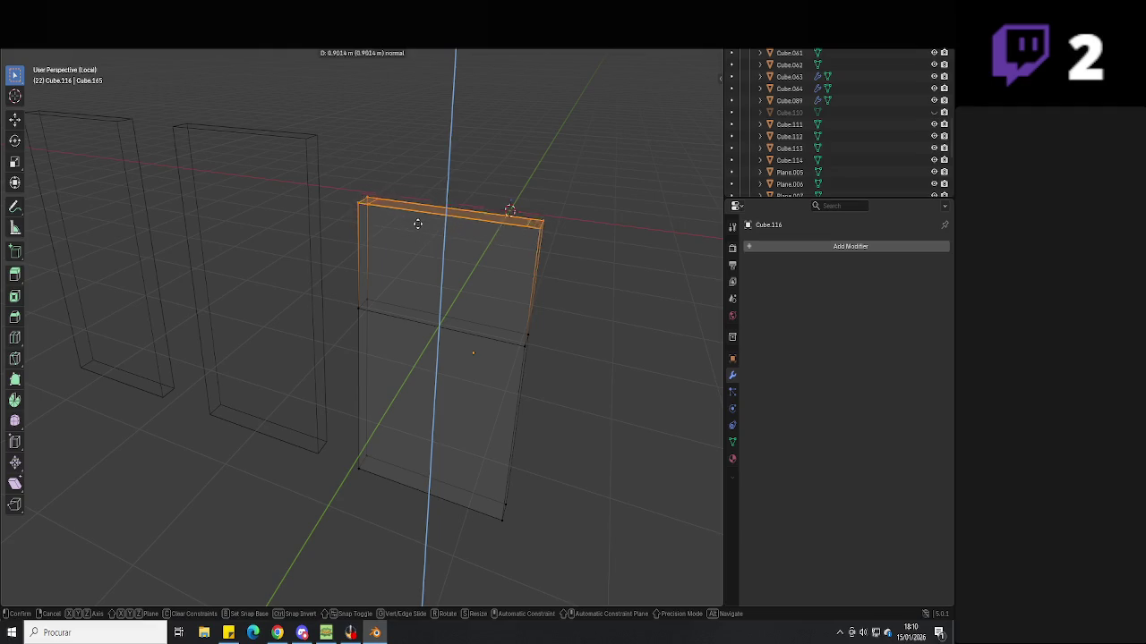
left_click(307, 136)
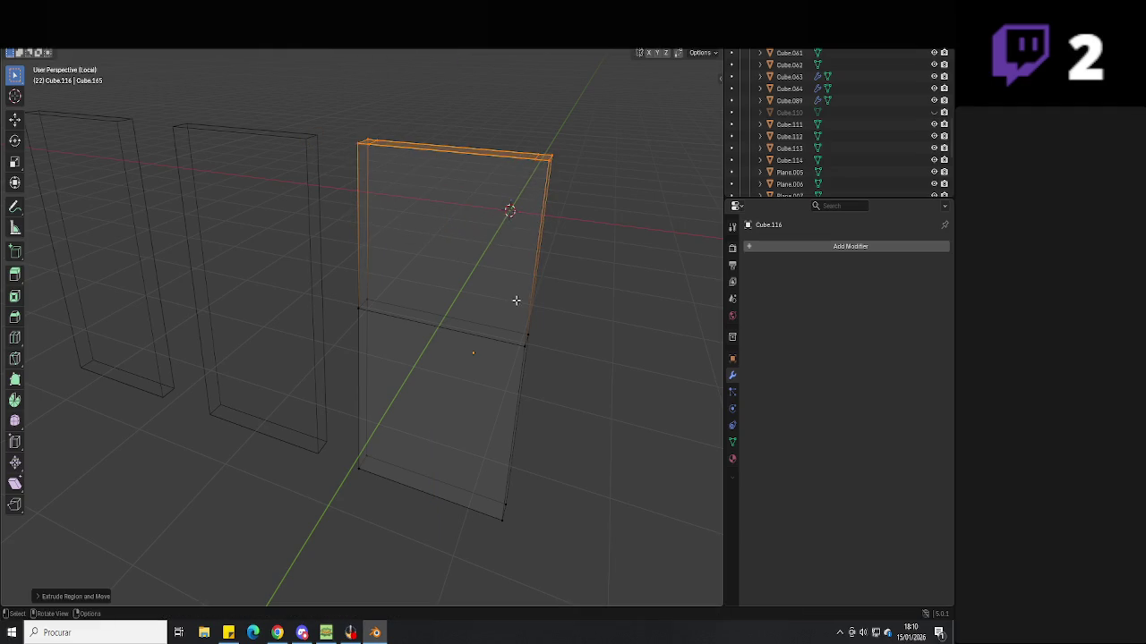
key("g")
key("z")
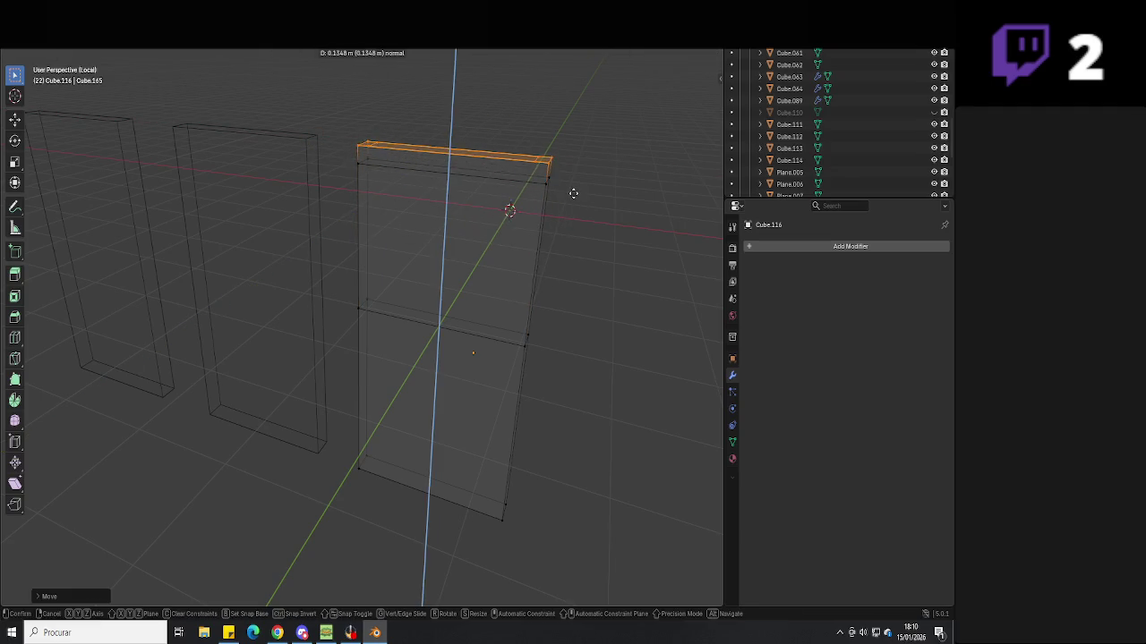
left_click(324, 140)
mouse_move(305, 138)
middle_mouse_down()
mouse_move(645, 236)
mouse_move(309, 248)
mouse_move(389, 291)
mouse_move(378, 277)
mouse_move(516, 248)
mouse_move(417, 320)
mouse_move(394, 301)
middle_mouse_up()
key("Tab")
key("shift+z")
Select the door panel's upper face and start insetting it to form a window frame
key("Tab")
key("alt+a")
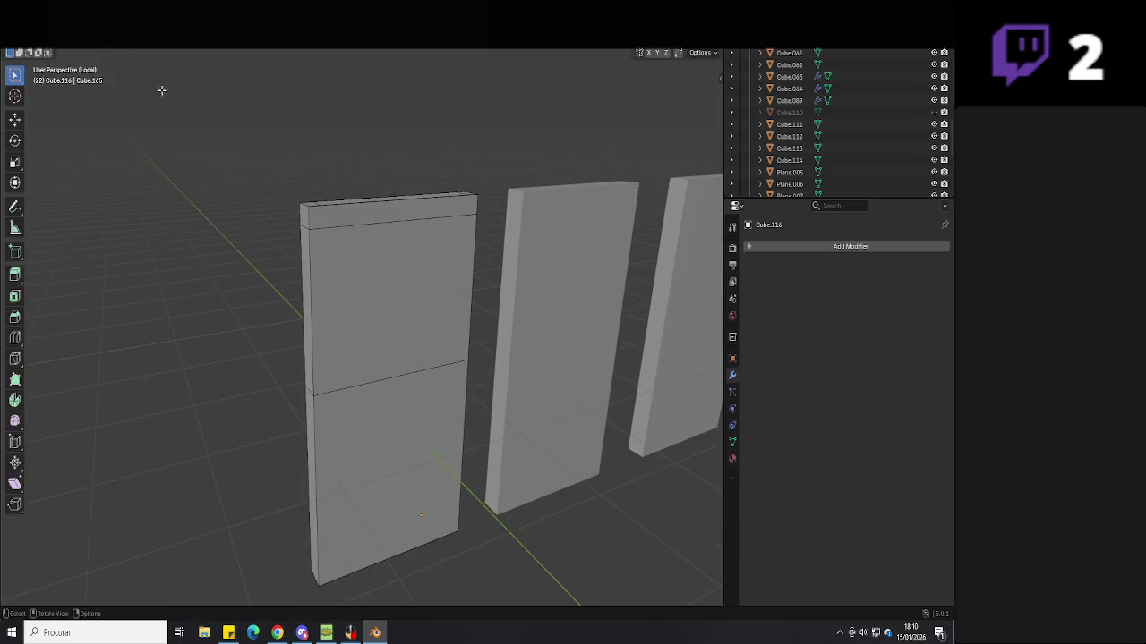
left_click(332, 289)
key("e")
mouse_move(332, 289)
middle_mouse_down()
mouse_move(540, 332)
mouse_move(454, 352)
mouse_move(543, 355)
mouse_move(397, 361)
mouse_move(429, 379)
middle_mouse_up()
Finish the inset window frame, push the window face into the panel and shrink it
left_click(463, 333)
key("e")
left_click(548, 345)
key("e")
key("s")
left_click(531, 362)
key("e")
right_click(410, 367)
Reselect the door panel and delete the inner window face to open a hole
key("Tab")
scroll(544, 376, "up", 3)
scroll(491, 397, "down", 3)
mouse_move(491, 397)
middle_mouse_down()
mouse_move(494, 347)
mouse_move(434, 354)
mouse_move(453, 384)
middle_mouse_up()
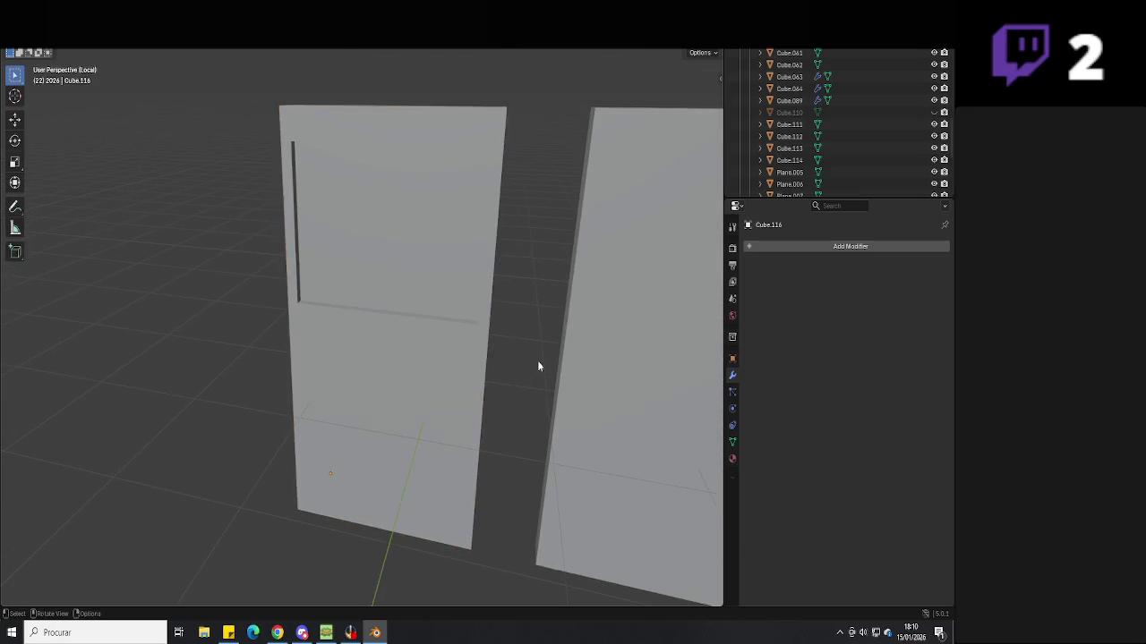
left_click(410, 286)
mouse_move(407, 292)
middle_mouse_down()
mouse_move(346, 317)
mouse_move(392, 298)
mouse_move(570, 297)
middle_mouse_up()
key("Tab")
left_click(435, 262)
key("x")
key("x")
left_click(396, 248)
mouse_move(468, 256)
middle_mouse_down()
mouse_move(416, 282)
mouse_move(402, 317)
mouse_move(450, 296)
mouse_move(468, 301)
mouse_move(378, 294)
mouse_move(428, 323)
mouse_move(424, 356)
middle_mouse_up()
Zoom around to inspect the window opening, leave Edit Mode, and return to the glass door references
scroll(452, 304, "up", 3)
scroll(385, 309, "up", 3)
scroll(363, 297, "down", 4)
scroll(421, 360, "down", 2)
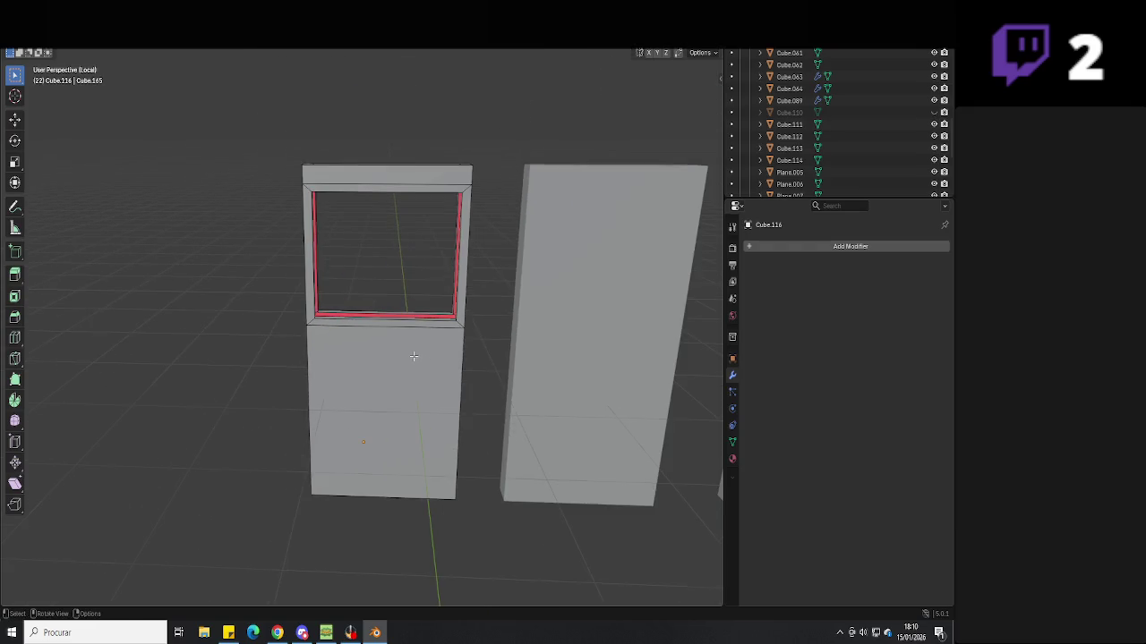
scroll(435, 347, "down", 2)
scroll(435, 347, "up", 2)
key("Tab")
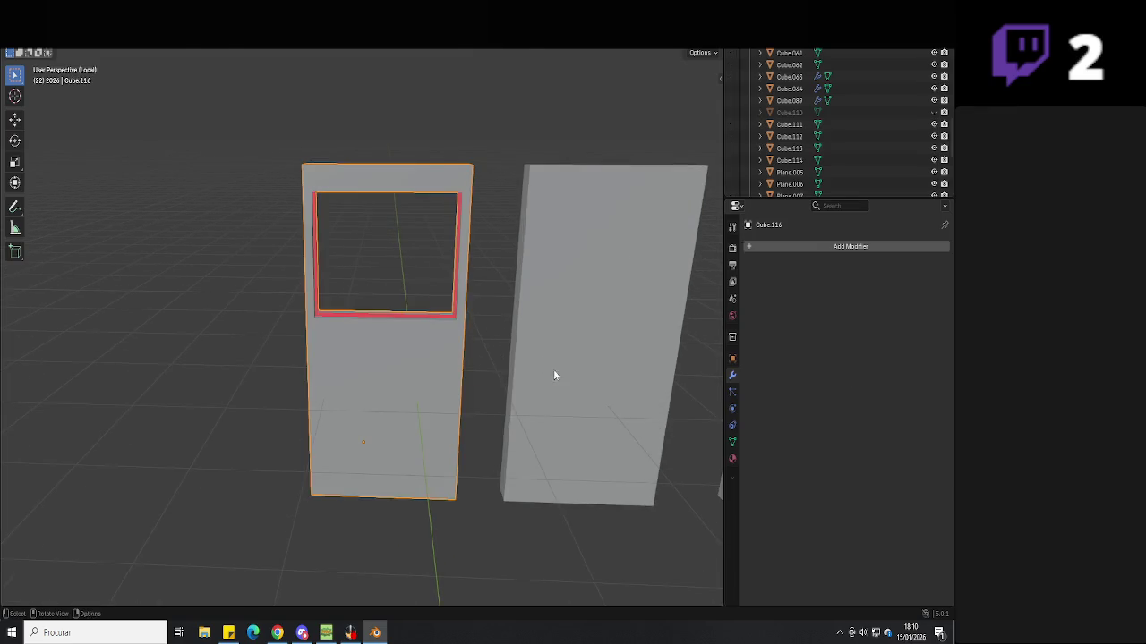
key("alt+Tab")
scroll(727, 369, "down", 3)
Scroll down and back up through the glass entrance door photos, then return to Blender
scroll(725, 367, "down", 5)
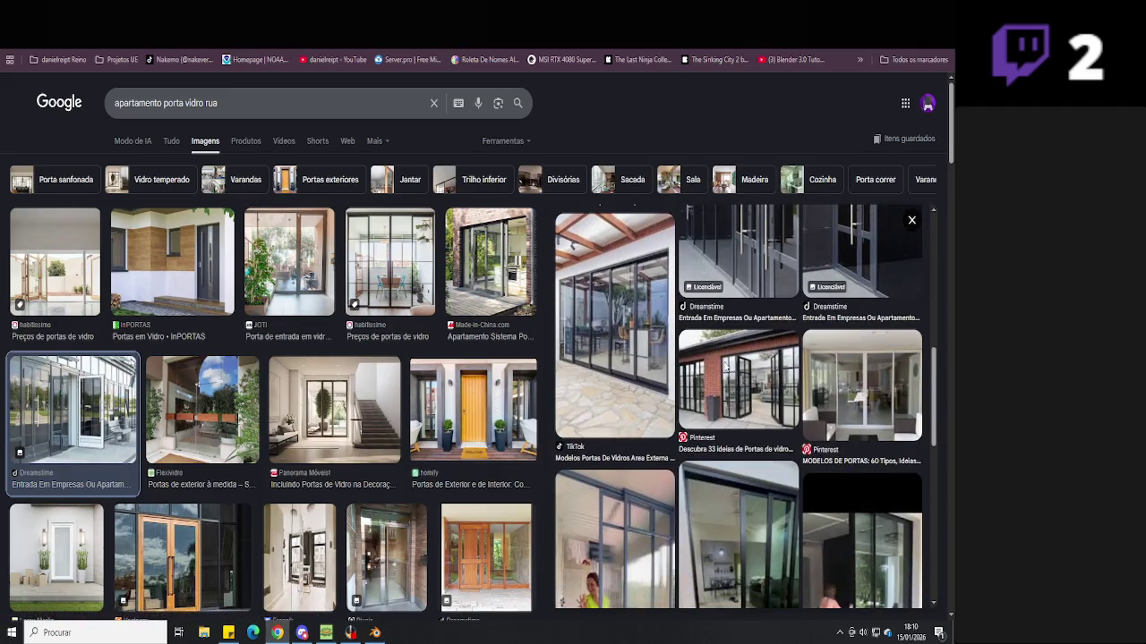
scroll(725, 367, "down", 3)
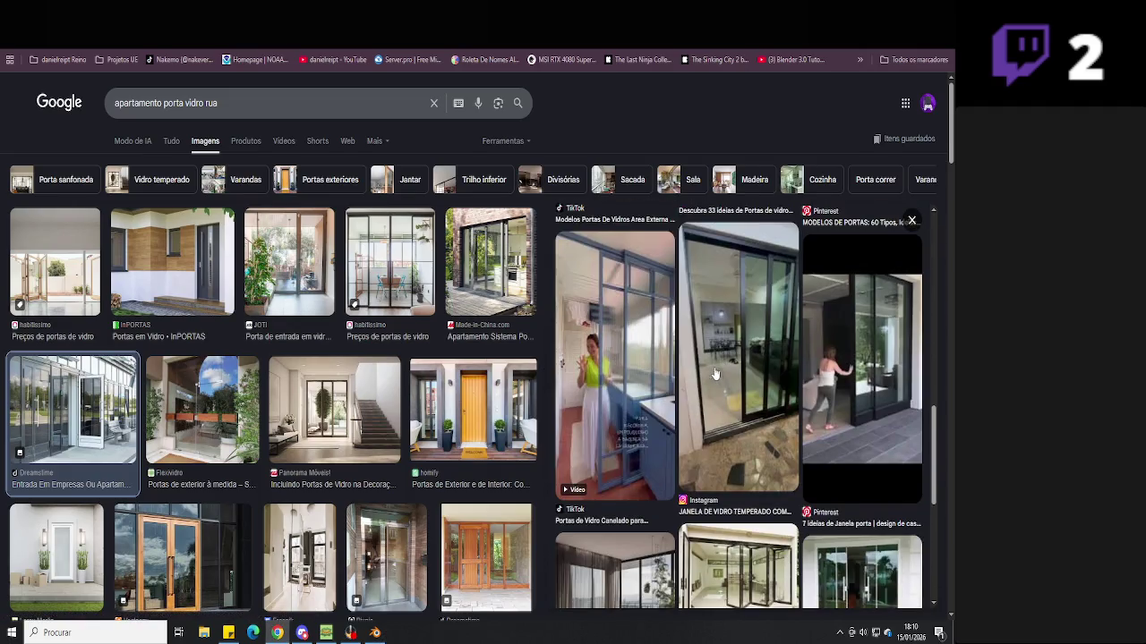
scroll(719, 373, "down", 3)
scroll(682, 368, "up", 10)
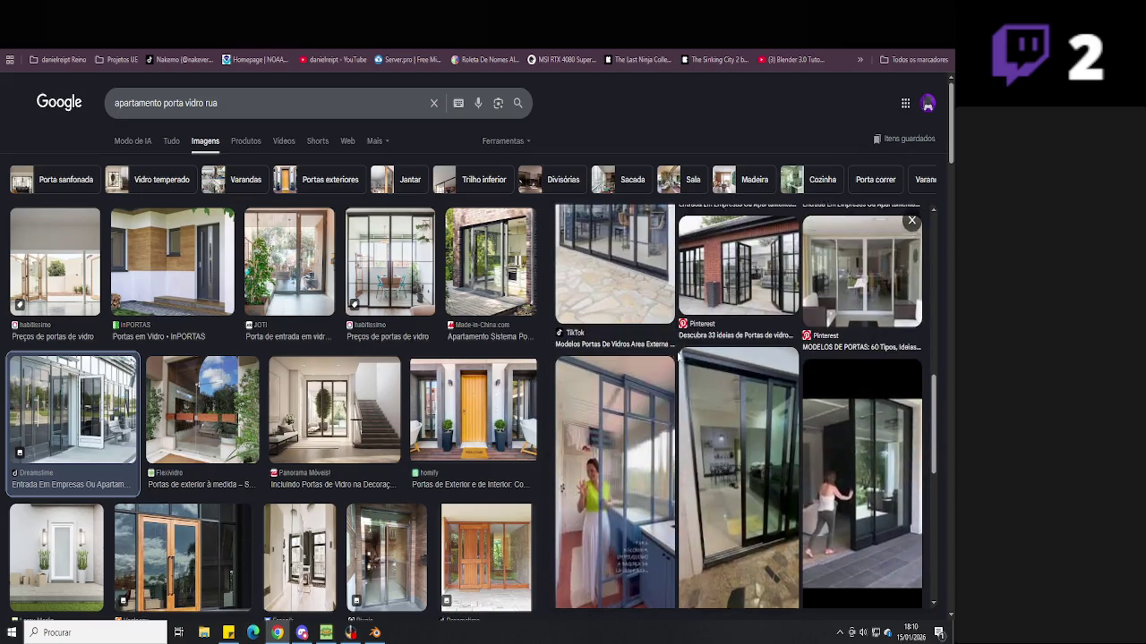
scroll(678, 358, "up", 4)
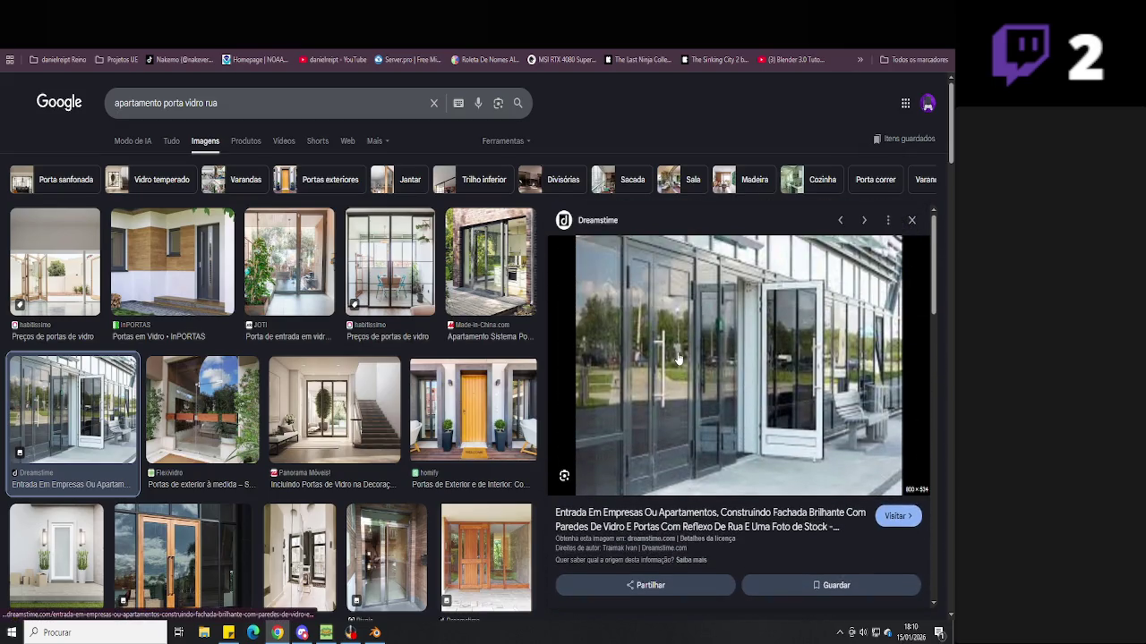
key("alt+Tab")
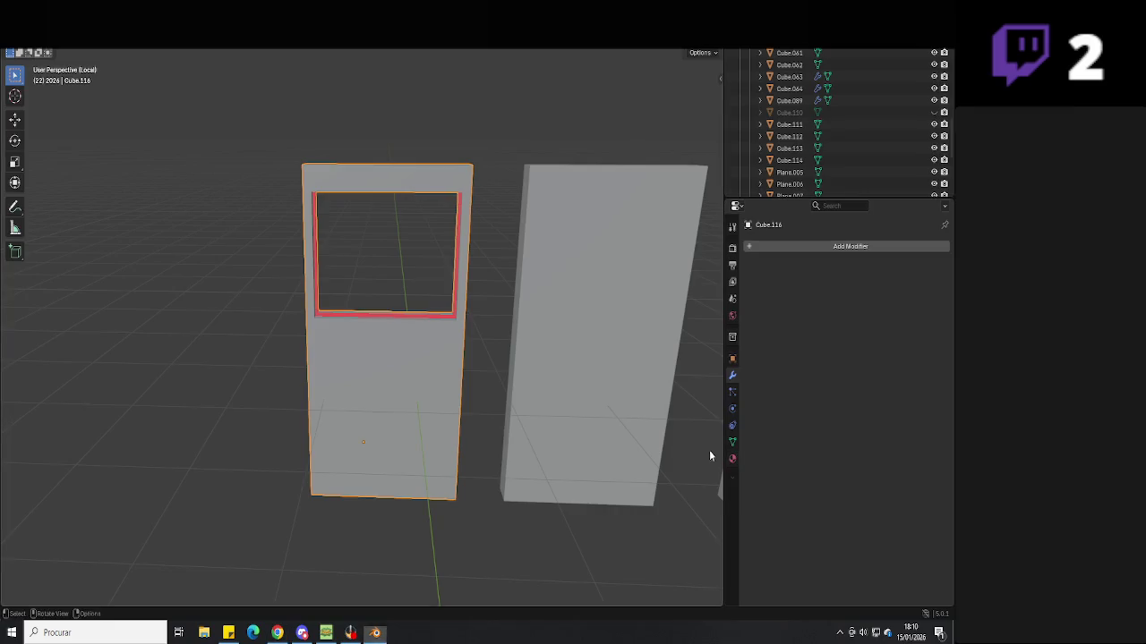
Select the left door panel, fill its window opening with a face, then delete it again
left_click(522, 383)
mouse_move(473, 379)
middle_mouse_down()
mouse_move(498, 385)
mouse_move(472, 371)
middle_mouse_up()
left_click(411, 349)
mouse_move(410, 349)
middle_mouse_down()
mouse_move(493, 369)
mouse_move(375, 405)
middle_mouse_up()
scroll(464, 369, "up", 1)
scroll(465, 379, "up", 3)
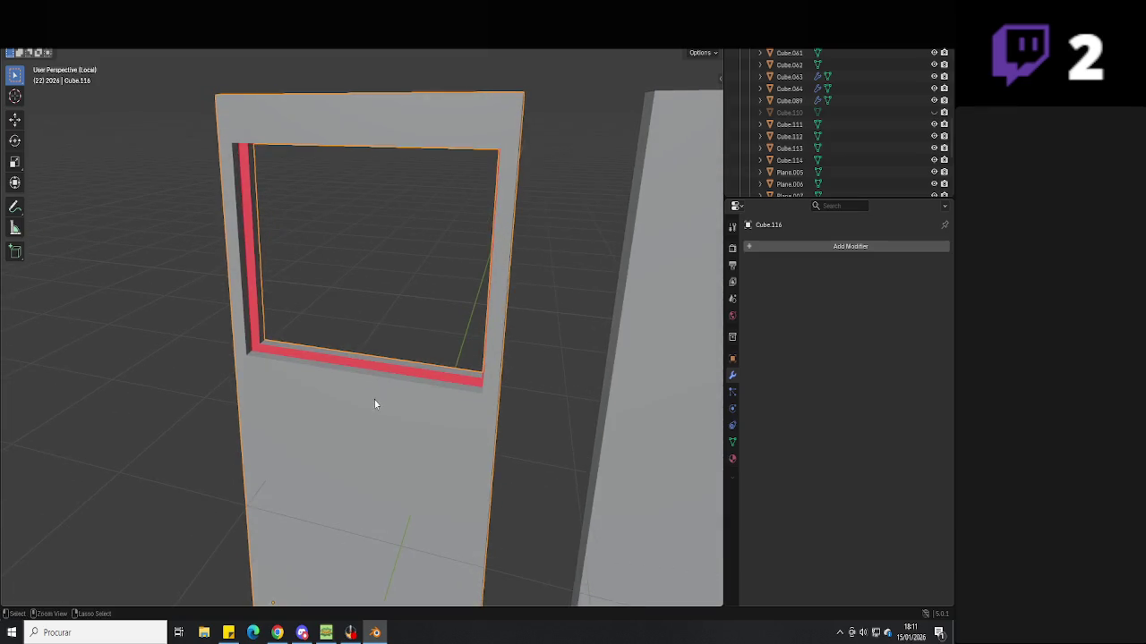
key("Tab")
key("f")
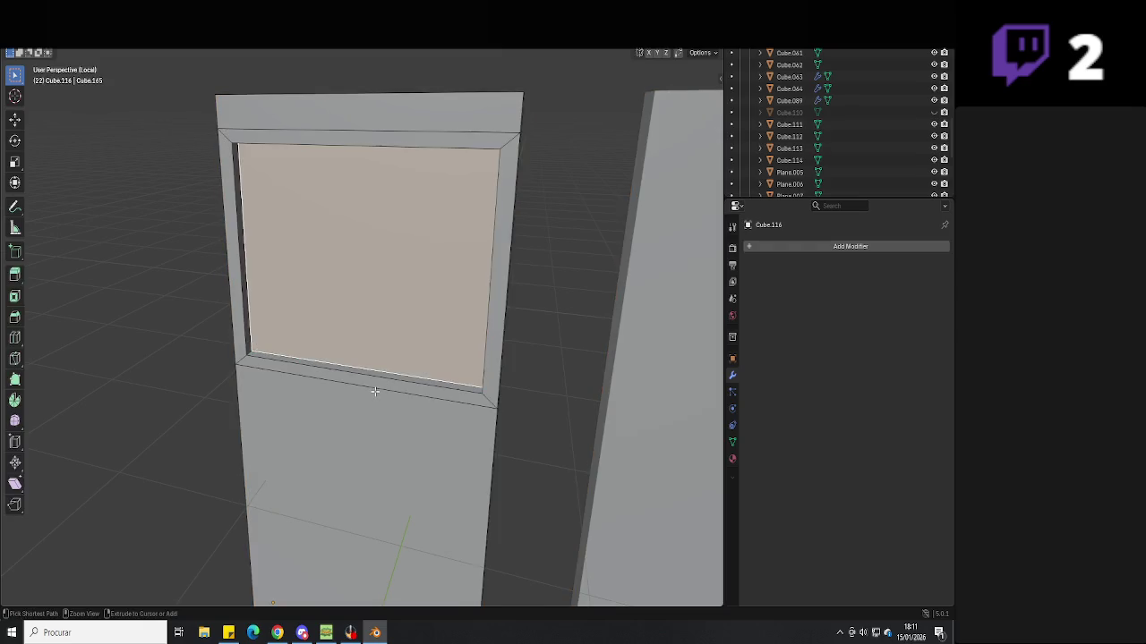
middle_click_drag(375, 391, 422, 392)
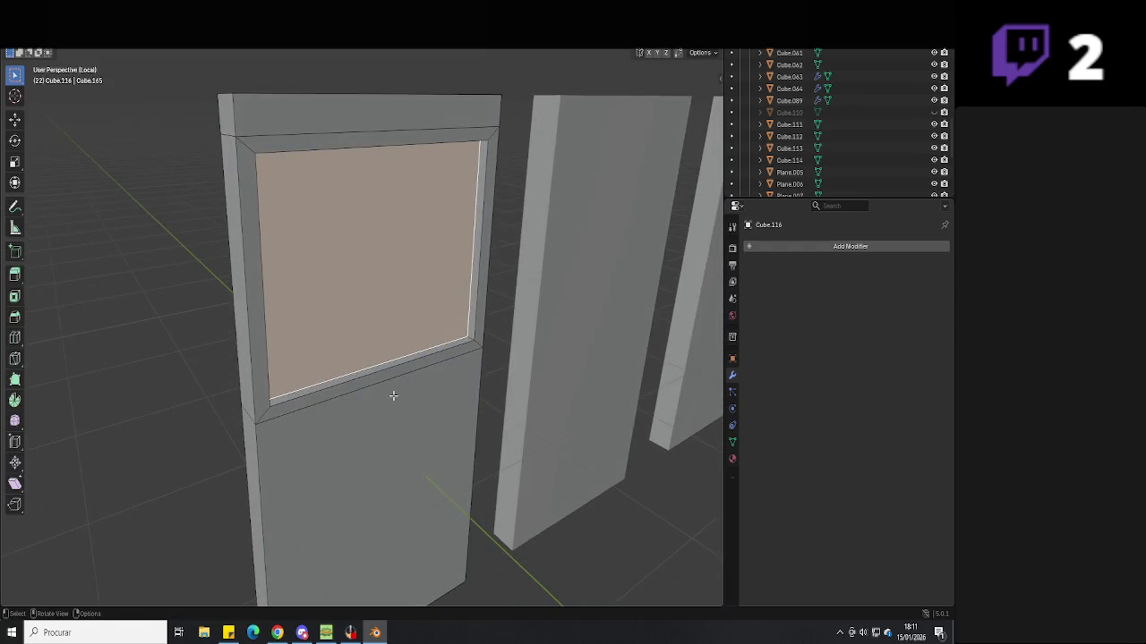
key("x")
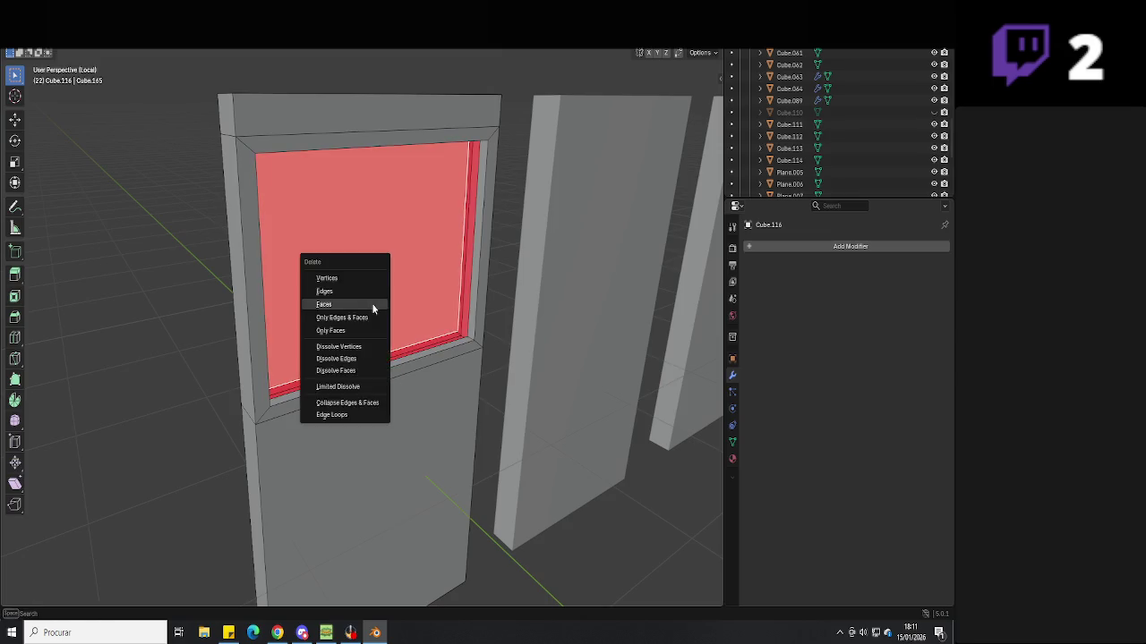
left_click(373, 305)
key("Tab")
key("Tab")
key("Tab")
key("Tab")
key("Tab")
Add a small cube, scale it down, and place it at the window frame corner
key("shift+a")
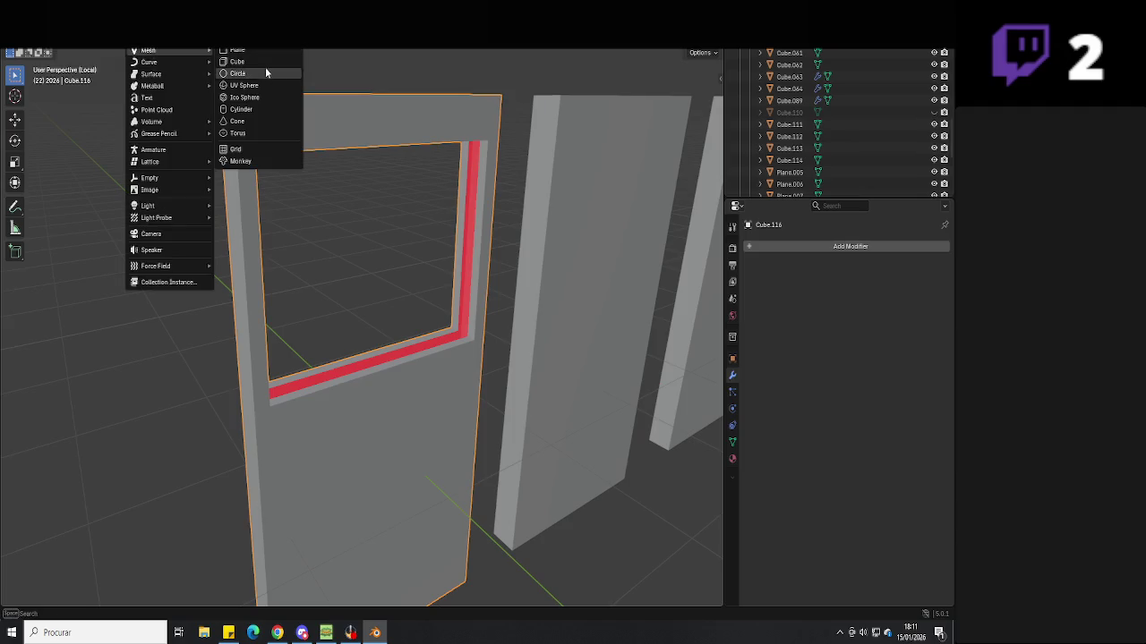
left_click(266, 61)
key("g")
left_click(650, 466)
key("s")
left_click(526, 484)
key("s")
left_click(504, 490)
left_click_drag(504, 489, 409, 267)
key("KP_Decimal")
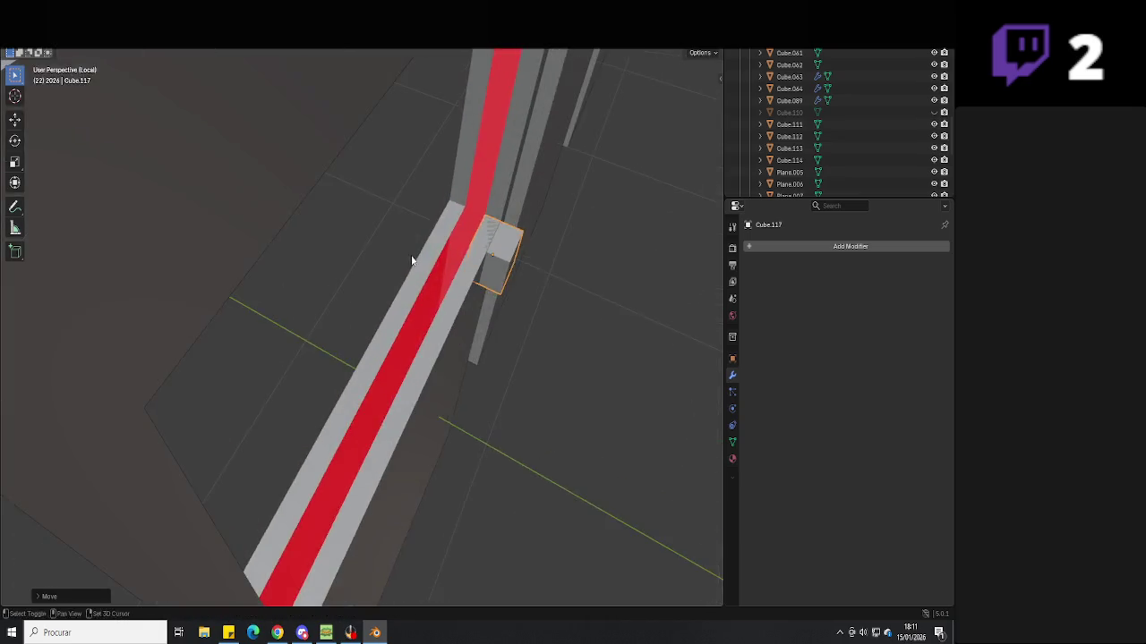
In wireframe view, extend one side face of the small cube along Y
key("Tab")
key("shift+z")
key("3")
left_click(494, 285)
key("g")
key("y")
left_click(493, 243)
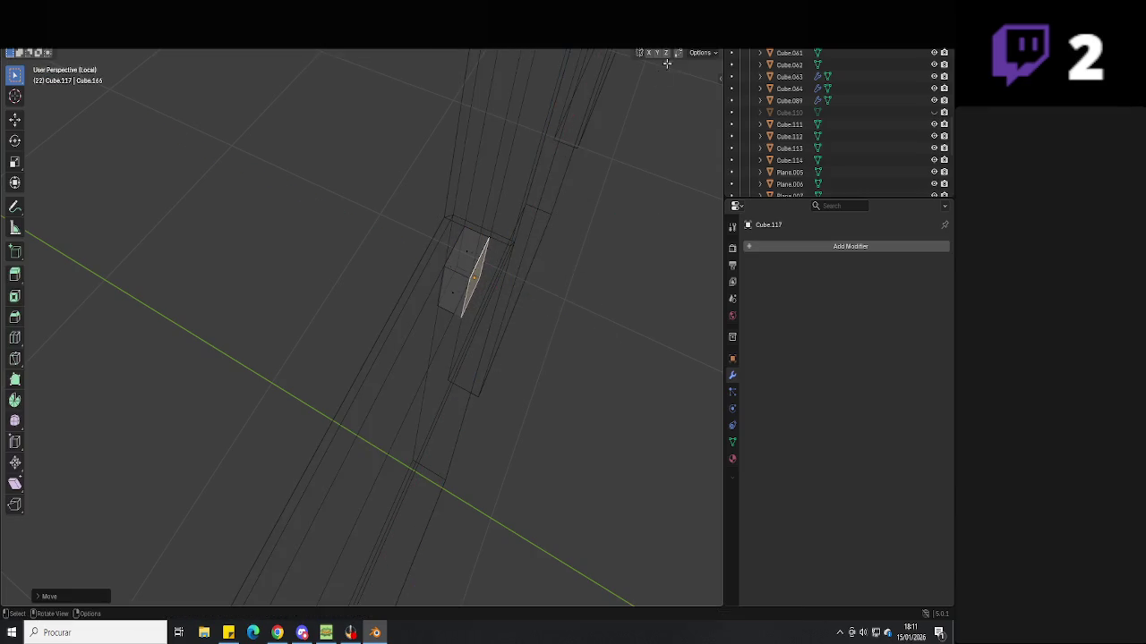
key("shift+z")
Raise the red channel face flush with the frame and select a strip of faces
middle_click_drag(475, 268, 517, 259)
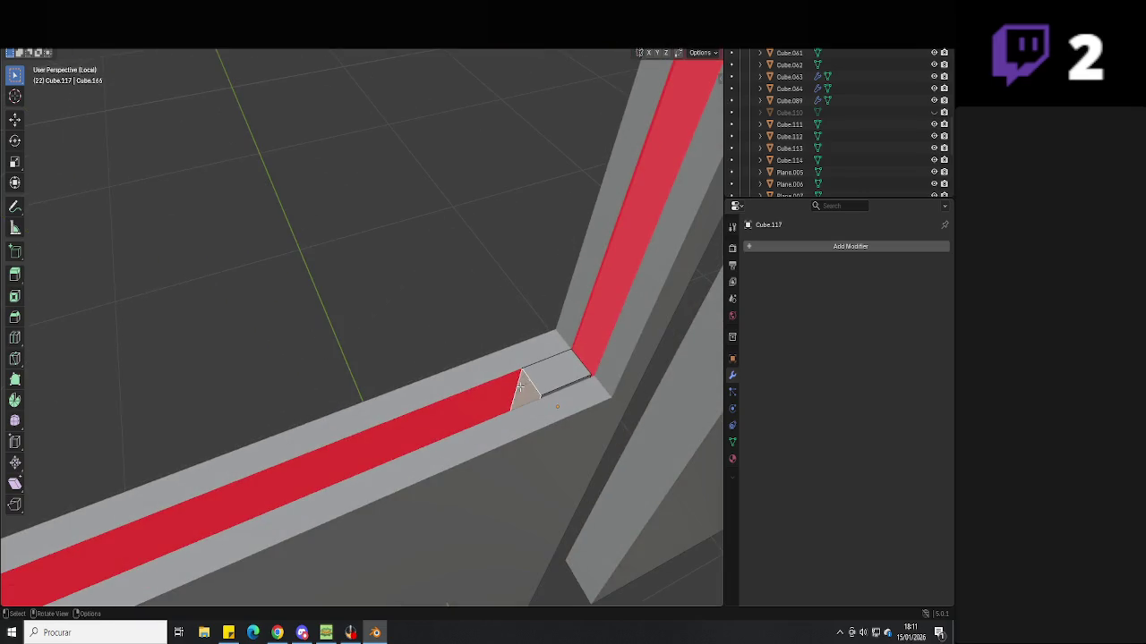
middle_click_drag(382, 388, 248, 417)
key("g")
left_click(181, 423)
mouse_move(368, 401)
middle_mouse_down()
mouse_move(303, 395)
mouse_move(289, 317)
mouse_move(458, 429)
mouse_move(367, 321)
mouse_move(369, 335)
mouse_move(381, 310)
mouse_move(340, 238)
mouse_move(388, 379)
mouse_move(400, 374)
mouse_move(399, 421)
mouse_move(353, 407)
mouse_move(503, 383)
middle_mouse_up()
left_click(367, 321)
key("Tab")
key("Tab")
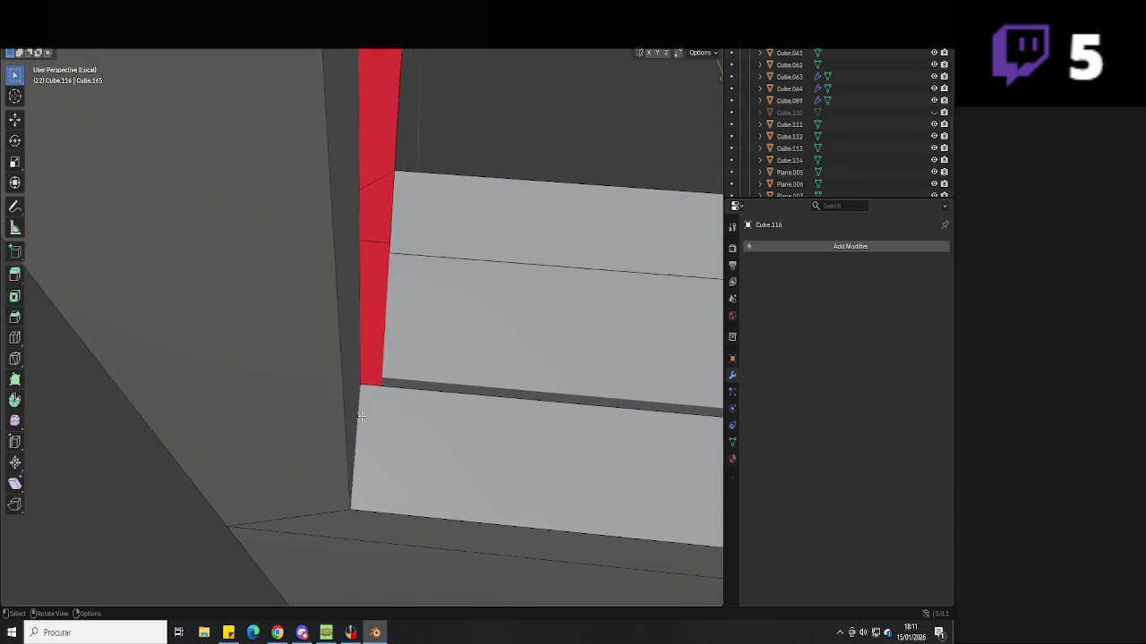
Move the frame's upper corner edge along the X axis
middle_click_drag(360, 416, 286, 273)
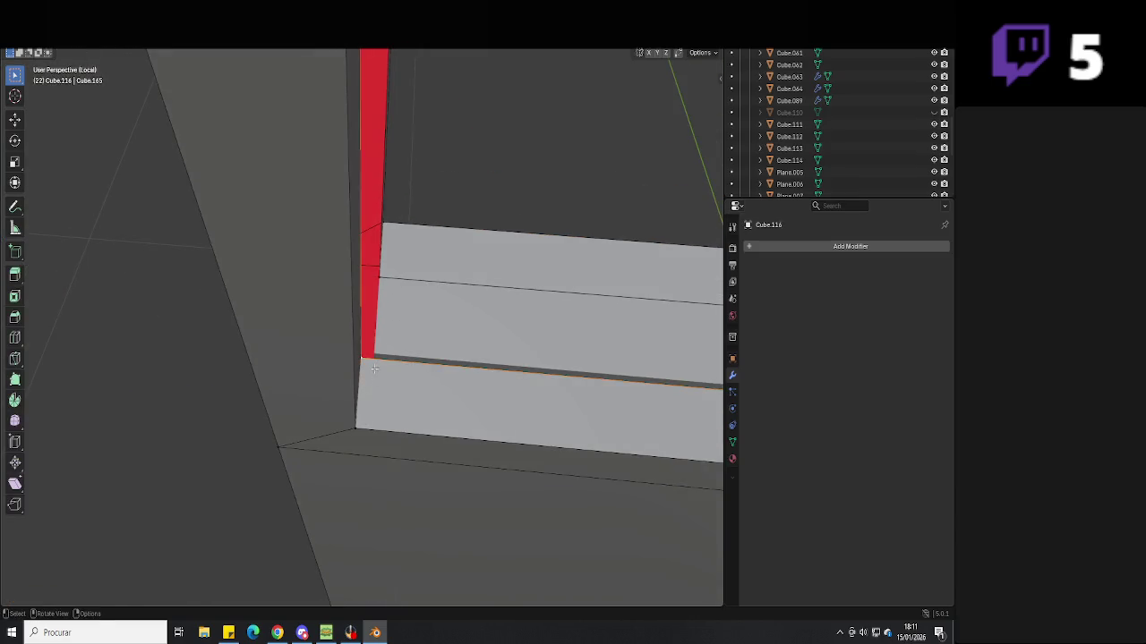
mouse_move(437, 356)
middle_mouse_down()
mouse_move(383, 421)
mouse_move(371, 259)
mouse_move(391, 361)
mouse_move(369, 197)
middle_mouse_up()
left_click(369, 197)
key("g")
key("x")
key("Return")
Nudge the sill's lower face upward and shift the jamb and sill selection along X
mouse_move(385, 269)
middle_mouse_down()
mouse_move(451, 472)
mouse_move(411, 374)
middle_mouse_up()
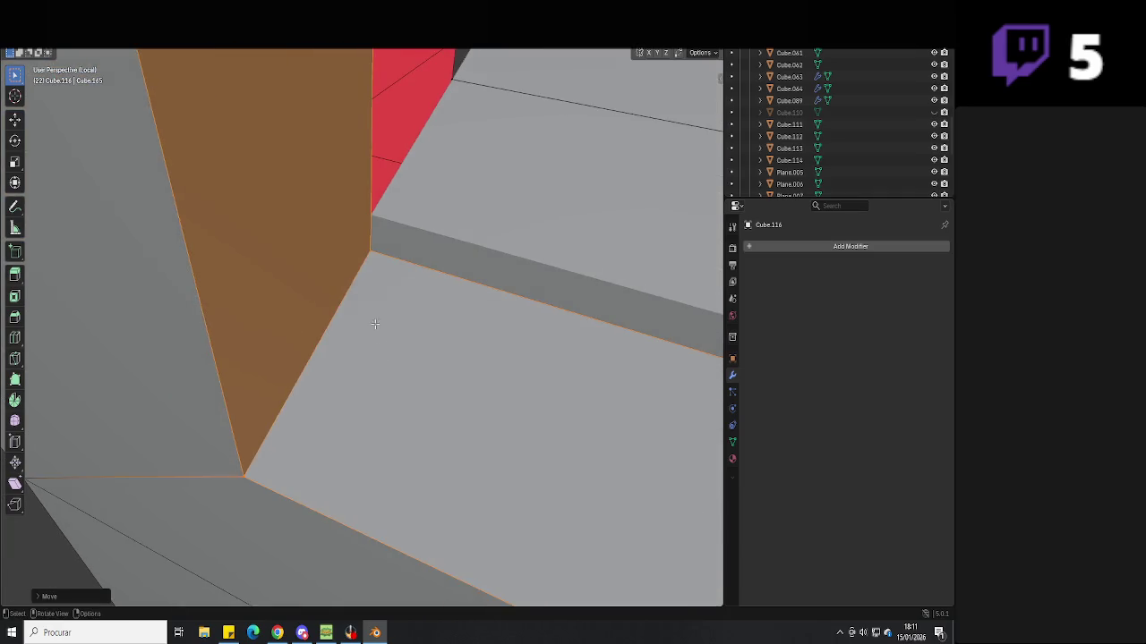
middle_click_drag(411, 374, 285, 437)
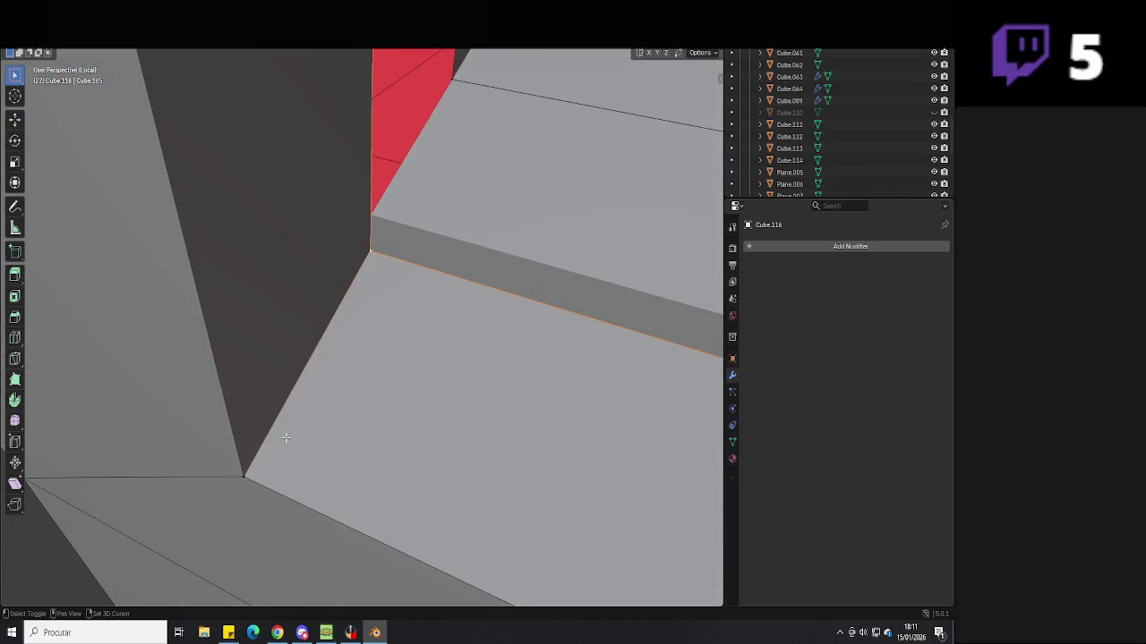
mouse_move(255, 483)
middle_mouse_down()
mouse_move(488, 382)
mouse_move(438, 377)
middle_mouse_up()
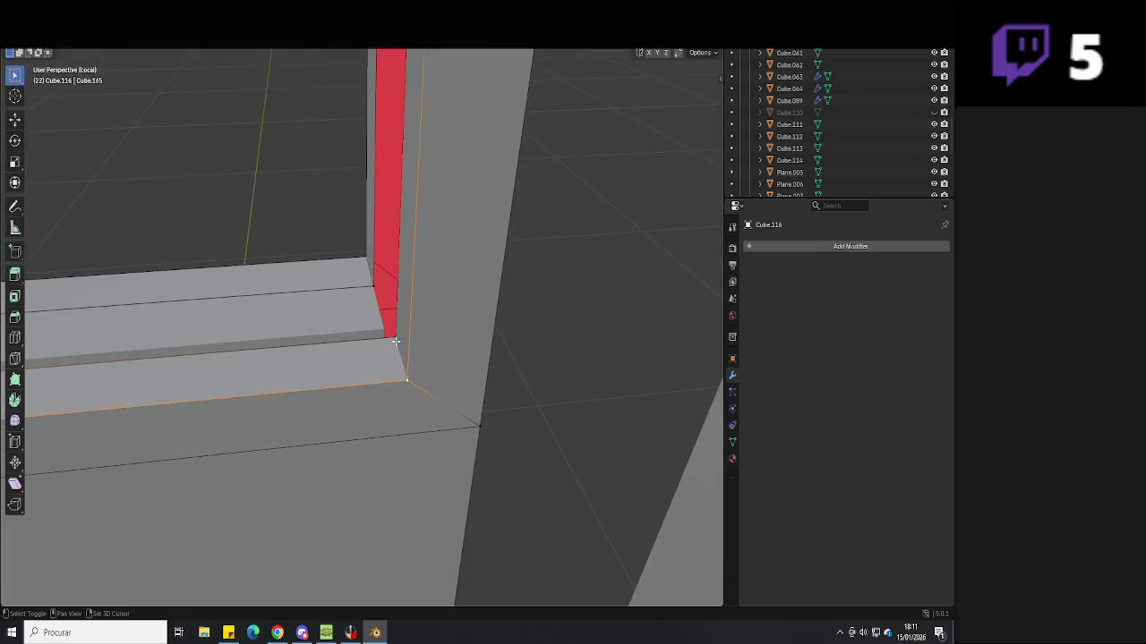
left_click_drag(394, 340, 395, 332)
mouse_move(411, 372)
middle_mouse_down()
mouse_move(453, 296)
mouse_move(435, 406)
middle_mouse_up()
middle_click_drag(412, 255, 402, 185)
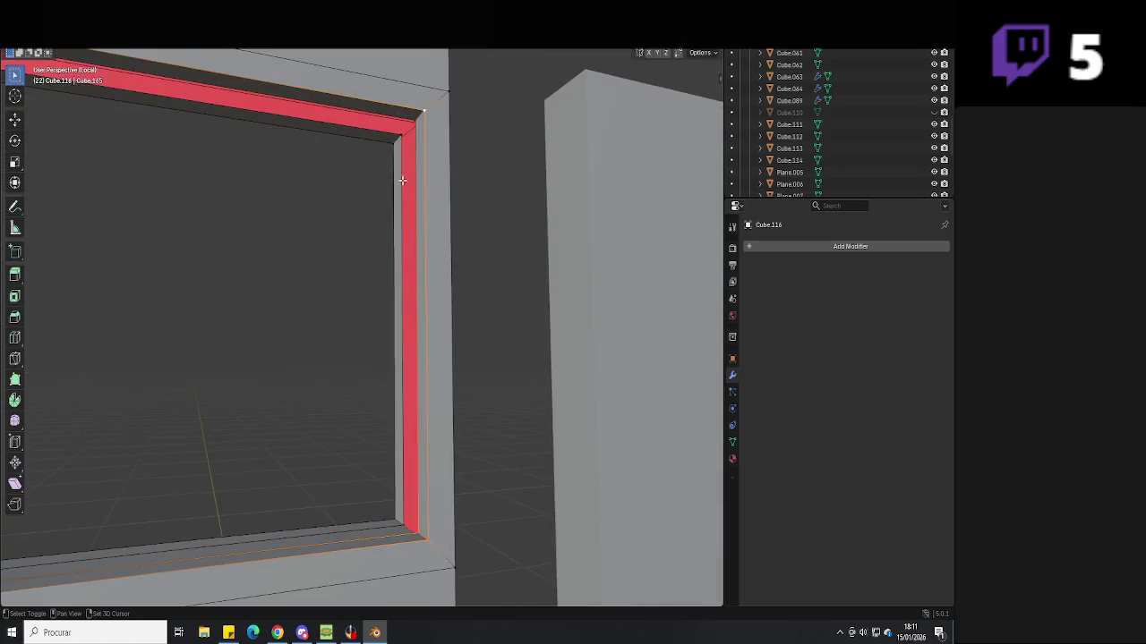
mouse_move(398, 408)
middle_mouse_down()
mouse_move(384, 417)
mouse_move(409, 384)
mouse_move(470, 480)
mouse_move(429, 475)
mouse_move(467, 468)
mouse_move(390, 454)
middle_mouse_up()
key("g")
left_click(447, 486)
Edge-slide the frame edge, then reposition the jamb faces so they meet the sill
key("g")
key("g")
left_click(475, 434)
key("Tab")
mouse_move(475, 435)
middle_mouse_down()
mouse_move(418, 415)
mouse_move(507, 325)
mouse_move(435, 414)
mouse_move(430, 455)
mouse_move(414, 407)
mouse_move(356, 412)
mouse_move(381, 349)
mouse_move(388, 389)
mouse_move(450, 414)
mouse_move(479, 316)
middle_mouse_up()
key("Tab")
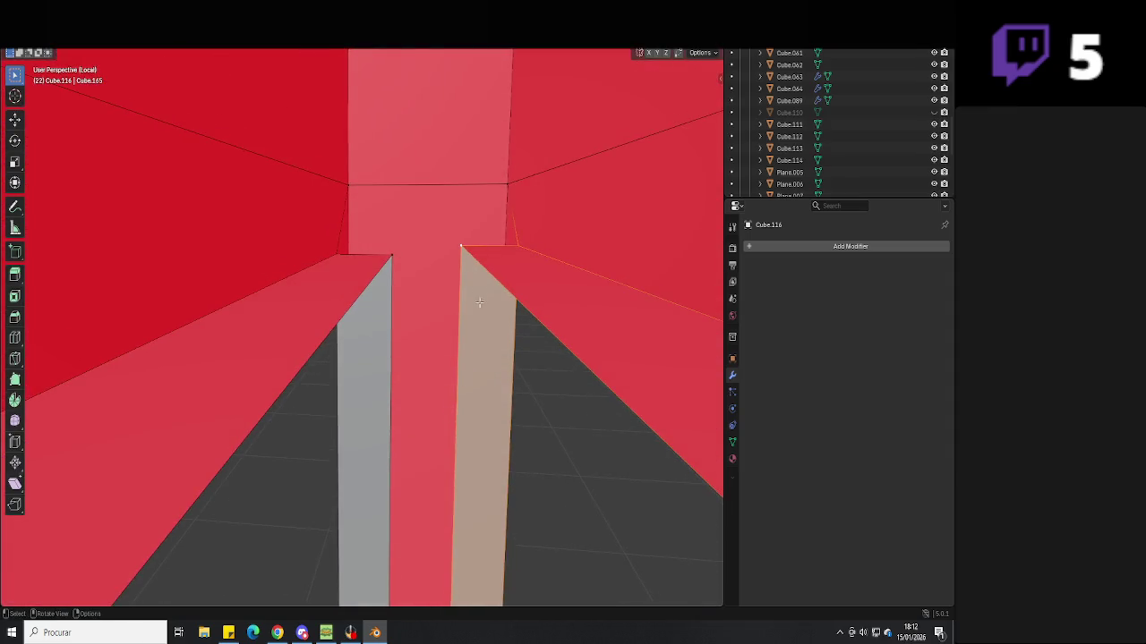
mouse_move(442, 278)
middle_mouse_down()
mouse_move(475, 302)
mouse_move(440, 364)
mouse_move(316, 372)
mouse_move(463, 367)
mouse_move(335, 382)
mouse_move(422, 316)
mouse_move(340, 299)
middle_mouse_up()
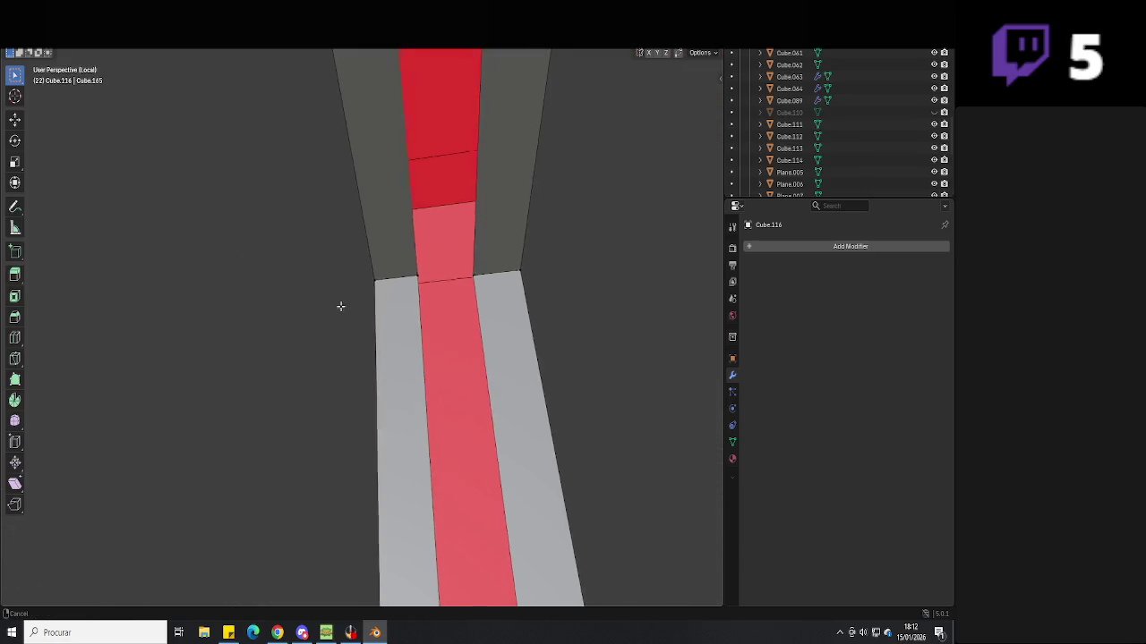
mouse_move(432, 304)
middle_mouse_down()
mouse_move(395, 302)
mouse_move(386, 340)
mouse_move(484, 366)
mouse_move(381, 310)
mouse_move(362, 284)
mouse_move(303, 309)
middle_mouse_up()
left_click(304, 257)
middle_click_drag(314, 307, 411, 386)
key("Tab")
Inspect the frame's right inner corner and re-enter Edit Mode on the frame
scroll(411, 386, "down", 5)
mouse_move(333, 360)
middle_mouse_down()
mouse_move(387, 345)
mouse_move(402, 307)
middle_mouse_up()
scroll(402, 306, "up", 6)
mouse_move(407, 357)
middle_mouse_down()
mouse_move(463, 290)
mouse_move(403, 309)
mouse_move(445, 315)
mouse_move(394, 323)
mouse_move(469, 248)
middle_mouse_up()
key("Tab")
key("Tab")
scroll(394, 323, "up", 4)
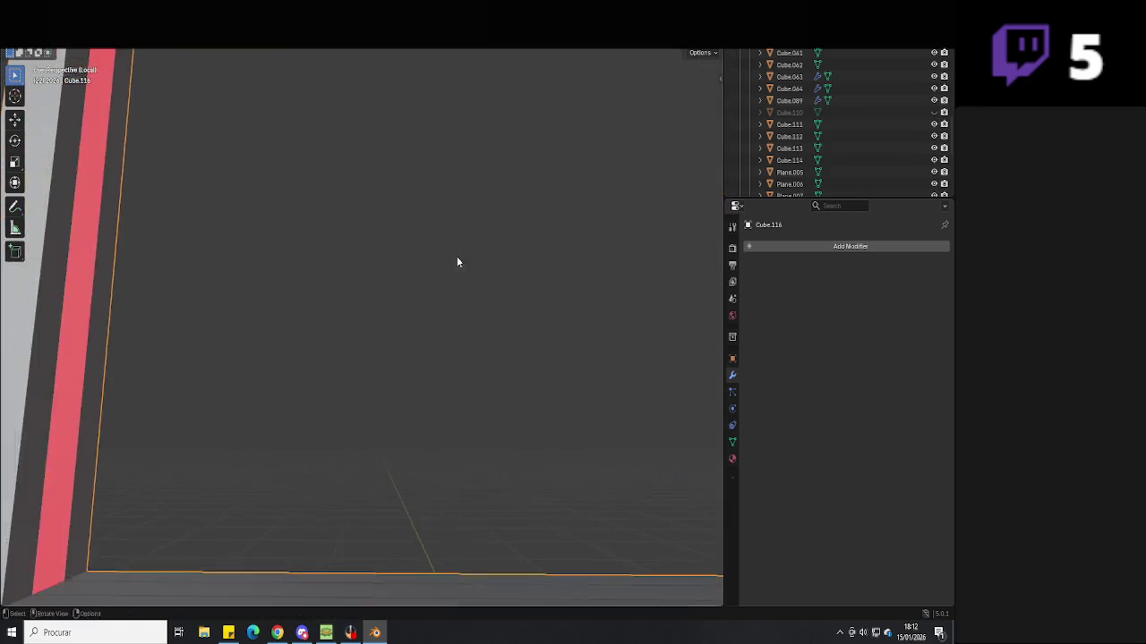
Scale Cube.117 along Y and move it up along Z into the window opening
scroll(366, 239, "down", 4)
left_click(367, 366)
key("Tab")
key("Tab")
key("shift+z")
mouse_move(374, 366)
middle_mouse_down()
mouse_move(319, 368)
mouse_move(356, 353)
mouse_move(384, 302)
middle_mouse_up()
key("s")
key("y")
left_click(366, 114)
key("g")
key("y")
key("z")
left_click(374, 243)
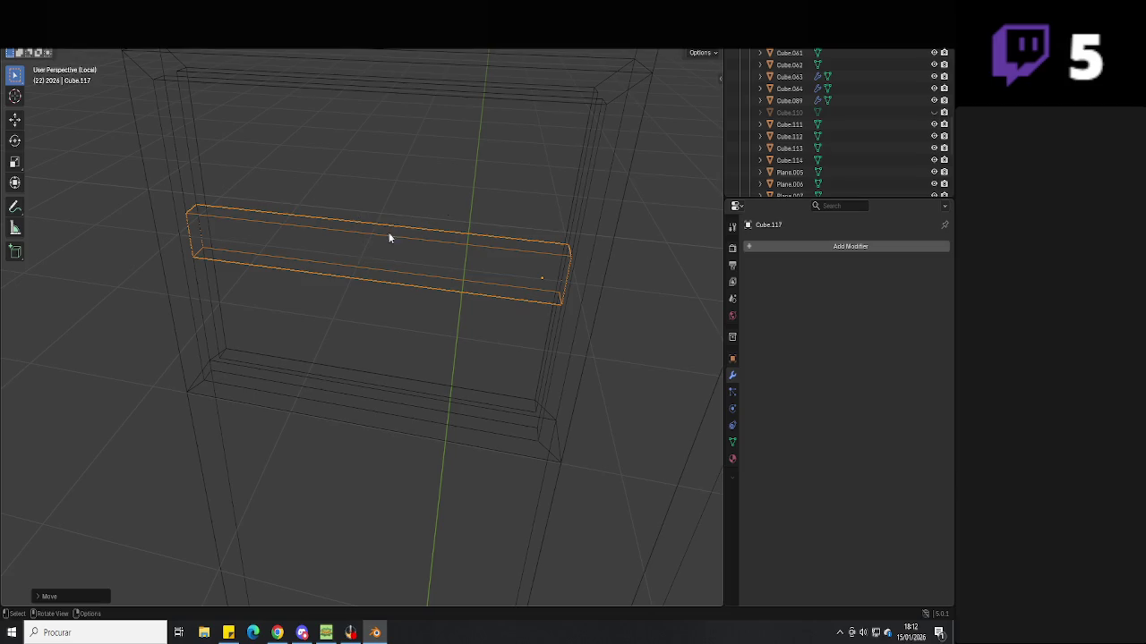
Flatten Cube.117 along Z into a thin crossbar and reset its origin
key("shift+z")
middle_click_drag(544, 204, 348, 187)
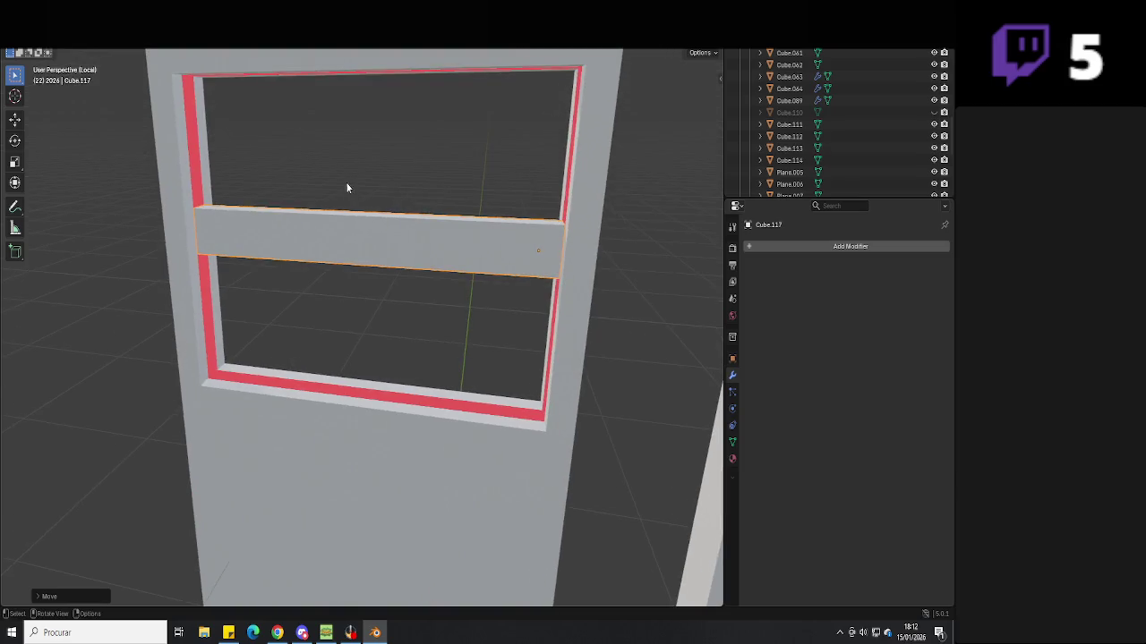
key("s")
key("z")
left_click(357, 190)
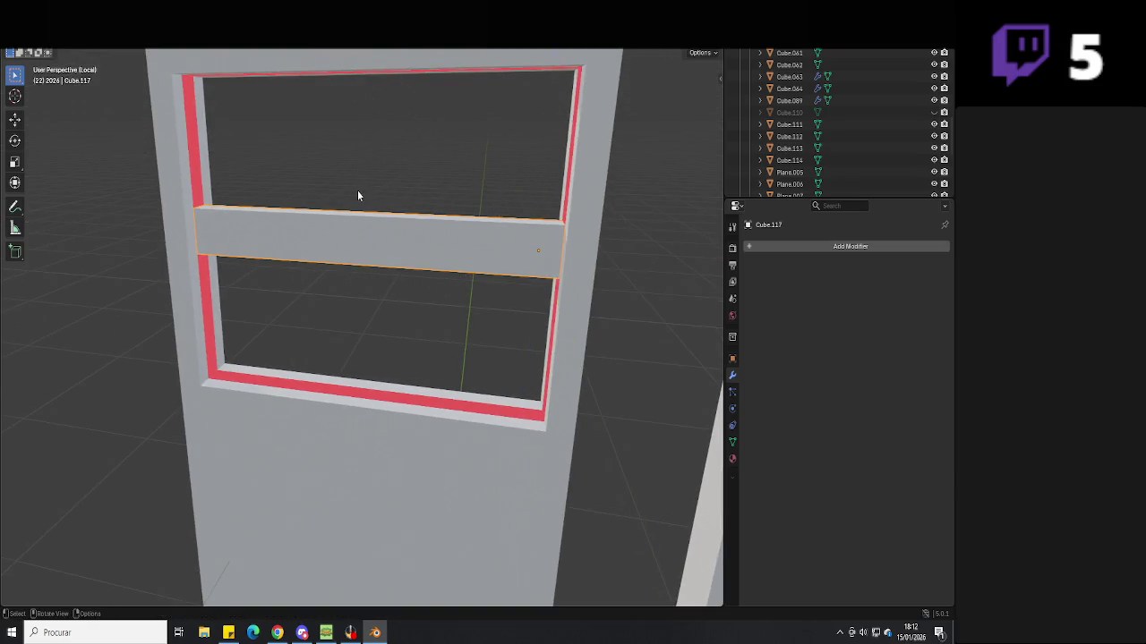
right_click(357, 190)
scroll(611, 317, "down", 6)
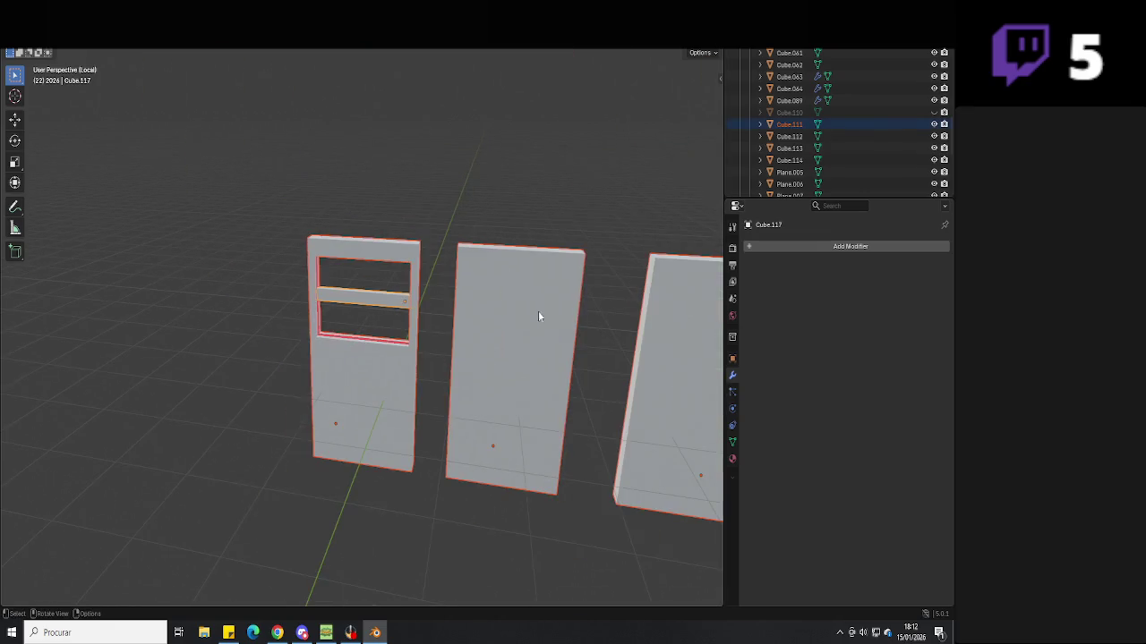
right_click(434, 323)
left_click(507, 330)
scroll(372, 268, "up", 6)
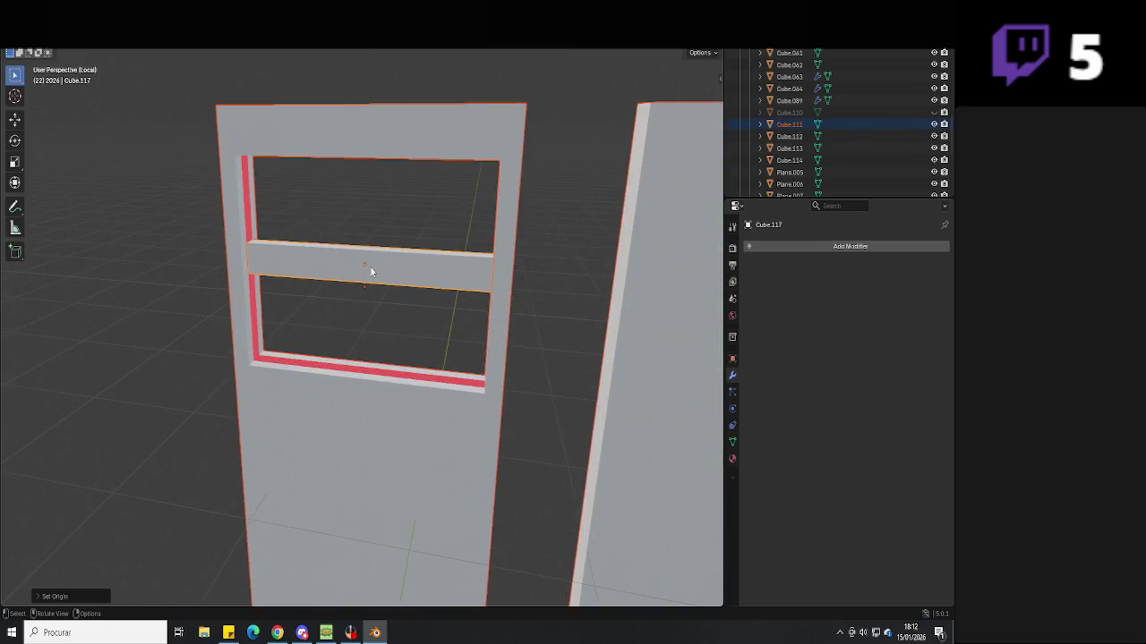
Stretch Cube.117 along Z and move its top edge up to the frame in X-ray
key("s")
key("z")
left_click(434, 294)
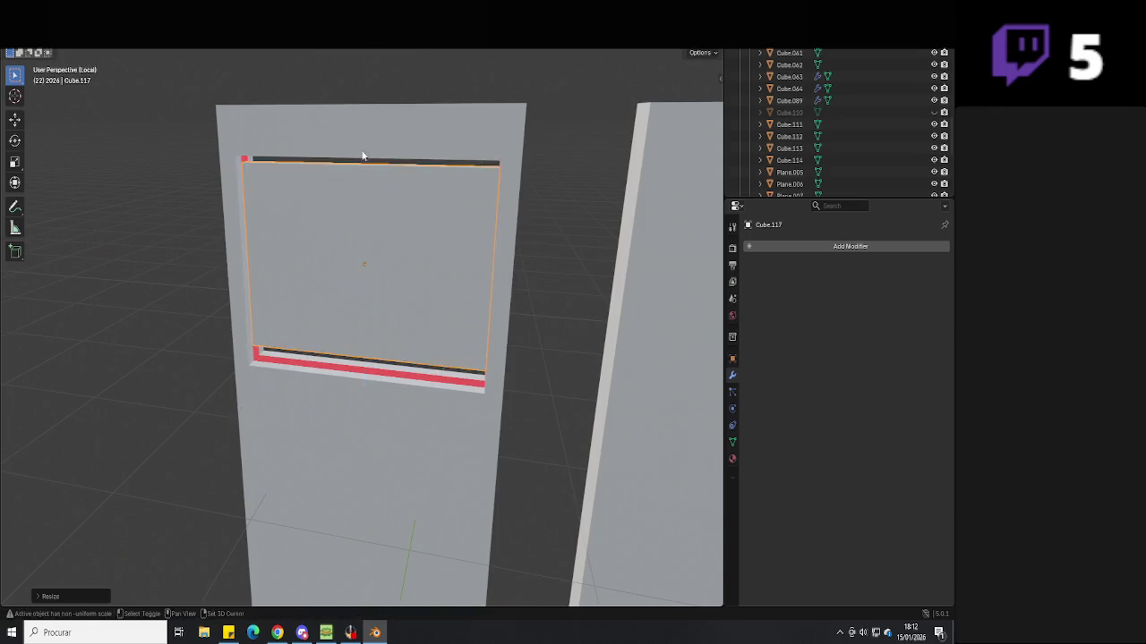
scroll(434, 294, "up", 3)
key("Tab")
key("alt+z")
left_click_drag(675, 204, 177, 311)
key("g")
key("y")
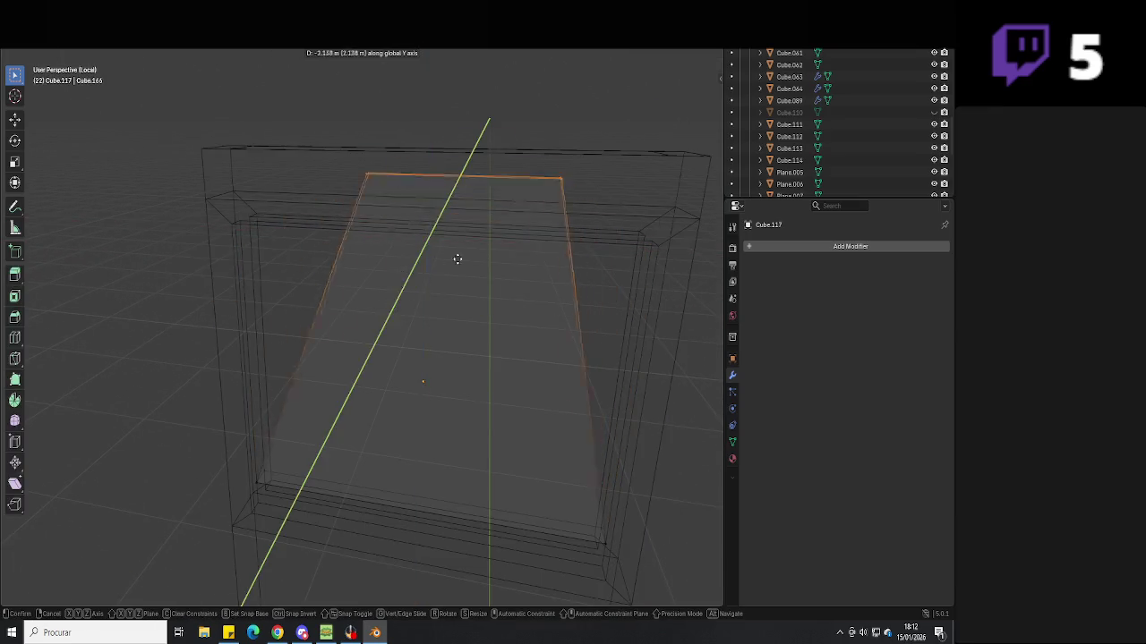
key("z")
scroll(642, 259, "up", 3)
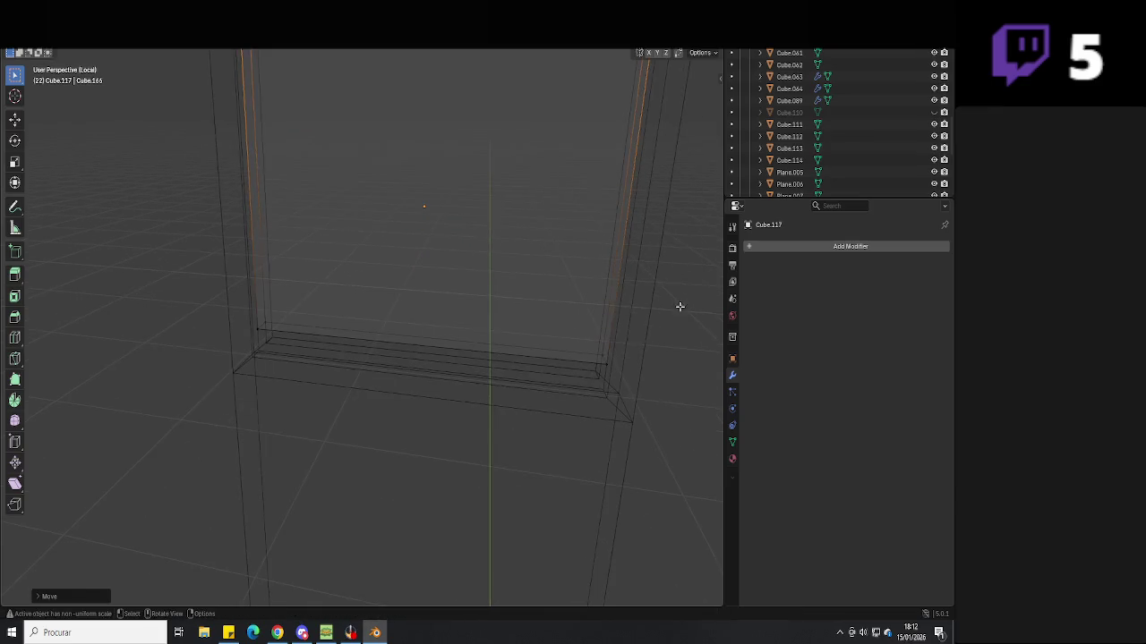
left_click(270, 350)
key("Tab")
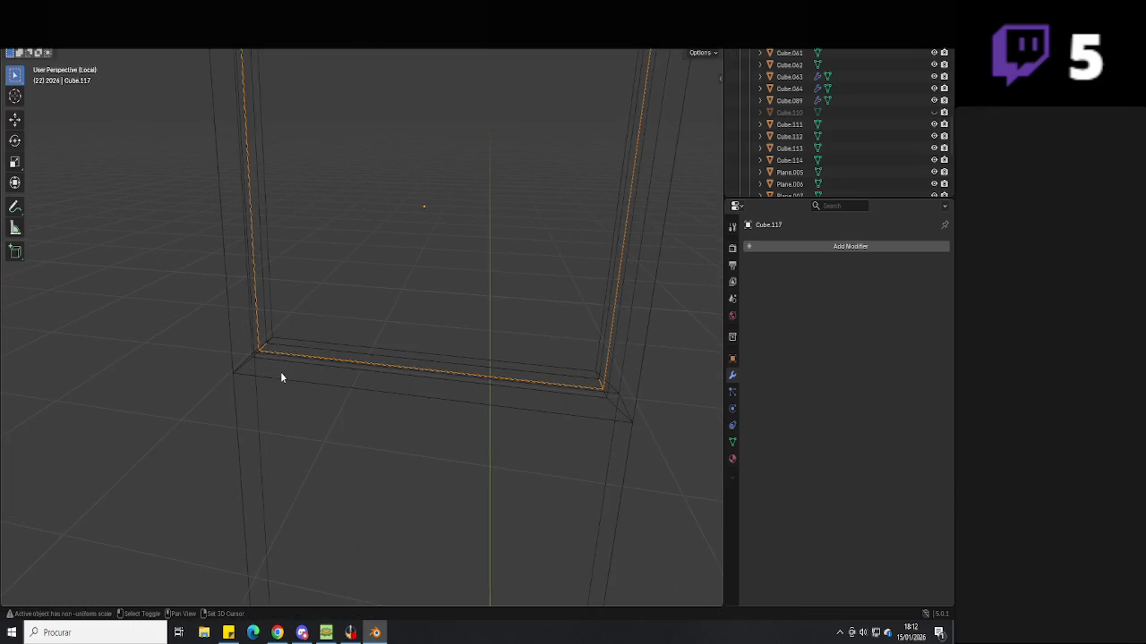
Add door panel Cube.116 to the selection and restore solid shading, leaving the panel in place
left_click(280, 375, "shift")
key("Tab")
key("Tab")
key("ctrl+z")
key("ctrl+shift+z")
key("ctrl+z")
key("shift+z")
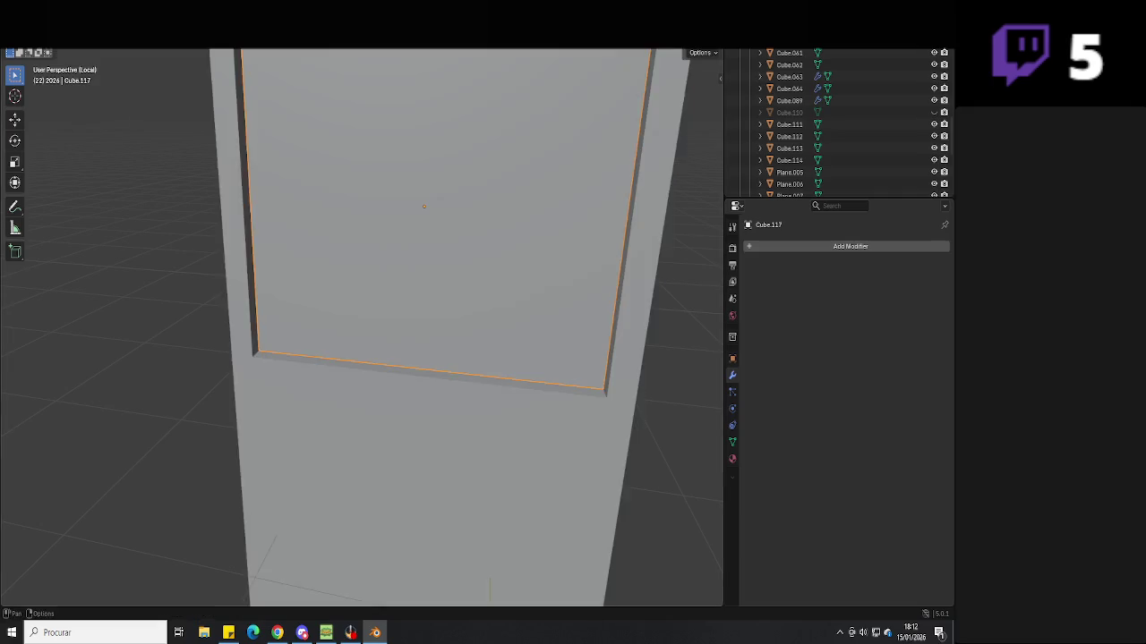
scroll(476, 257, "down", 3)
key("g")
key("Escape")
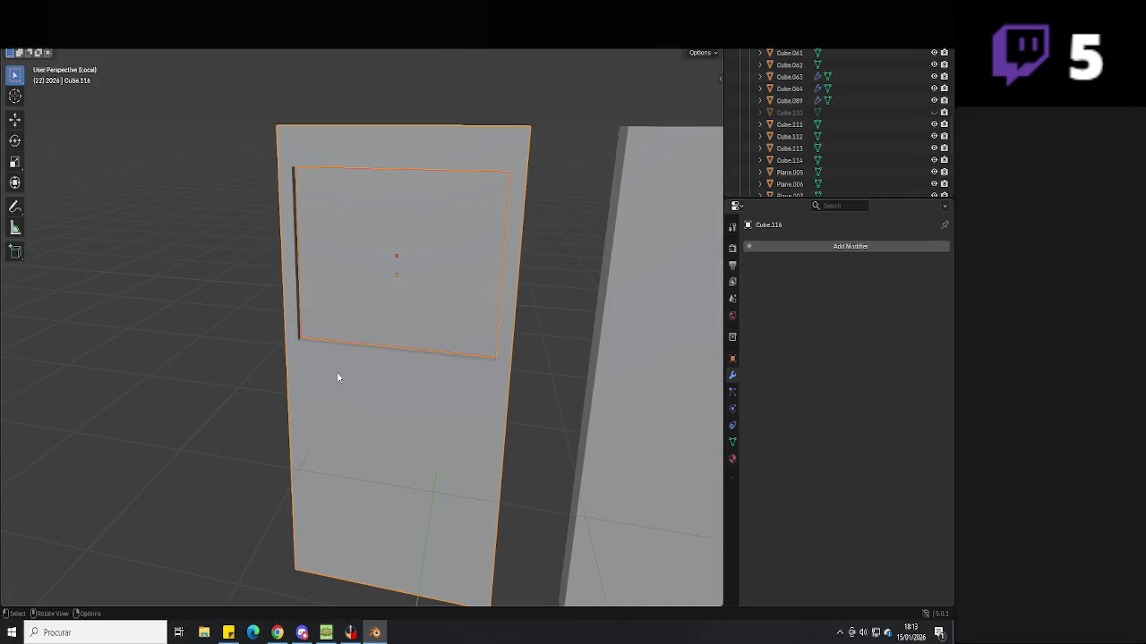
Inspect the door panel Cube.116 in Edit Mode from several angles and save the file
left_click(338, 377)
key("Tab")
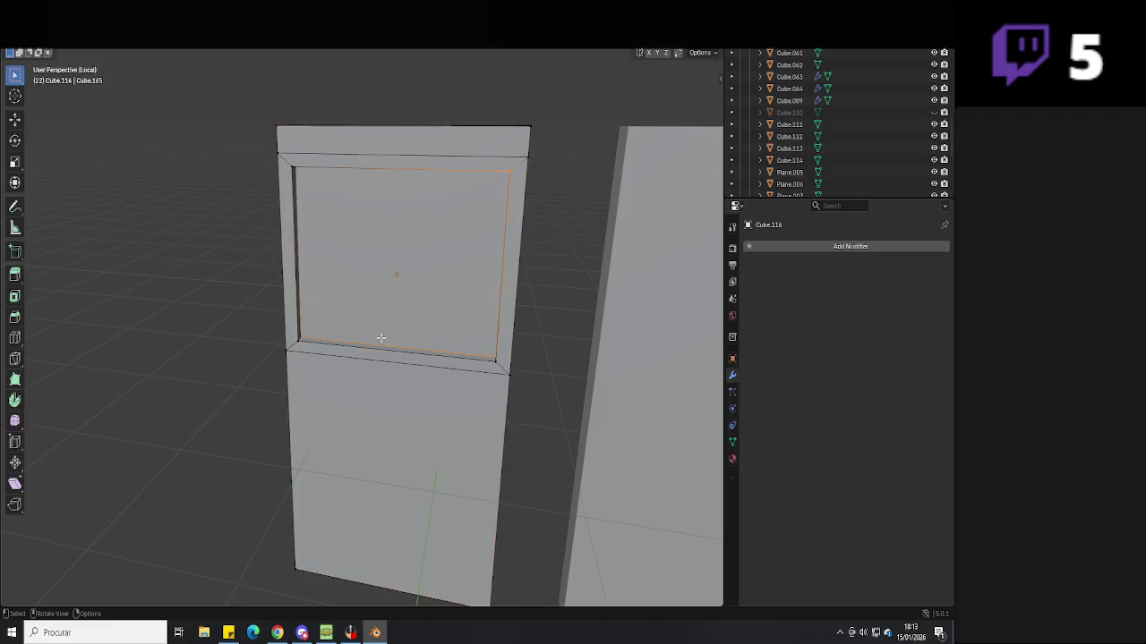
middle_click_drag(389, 345, 471, 340)
mouse_move(365, 341)
middle_mouse_down()
mouse_move(387, 348)
mouse_move(378, 357)
middle_mouse_up()
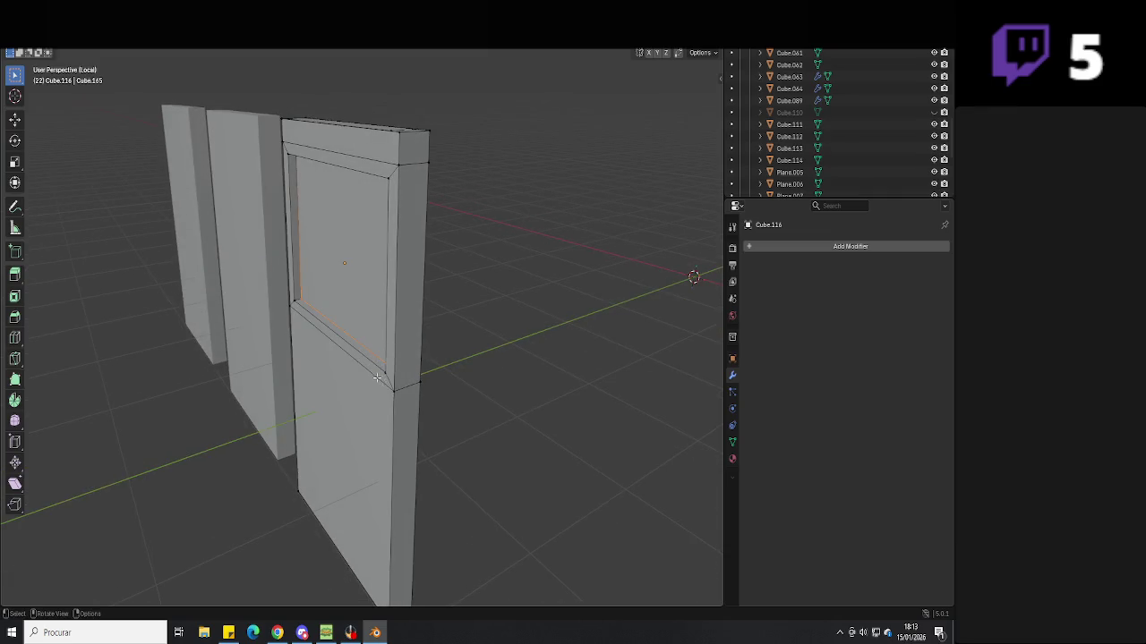
mouse_move(370, 386)
middle_mouse_down()
mouse_move(385, 385)
mouse_move(372, 379)
mouse_move(369, 397)
mouse_move(396, 409)
mouse_move(402, 353)
mouse_move(475, 415)
mouse_move(519, 409)
mouse_move(444, 400)
mouse_move(341, 364)
middle_mouse_up()
key("Tab")
key("ctrl+s")
Zoom out on the door and pick the window door among the panels
key("Tab")
scroll(501, 402, "down", 3)
scroll(486, 402, "down", 3)
key("Tab")
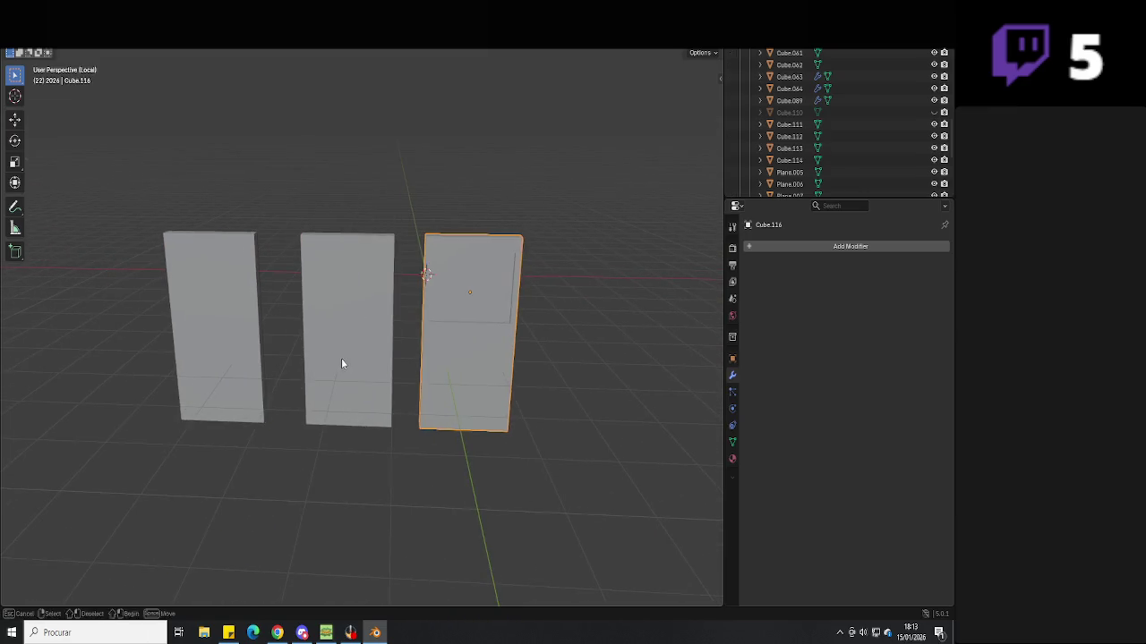
left_click(350, 365)
left_click(467, 341)
In wireframe view, move the window's bottom frame edge to a new height along Z
key("Tab")
mouse_move(467, 340)
middle_mouse_down()
mouse_move(509, 379)
mouse_move(355, 384)
mouse_move(412, 376)
middle_mouse_up()
key("shift+z")
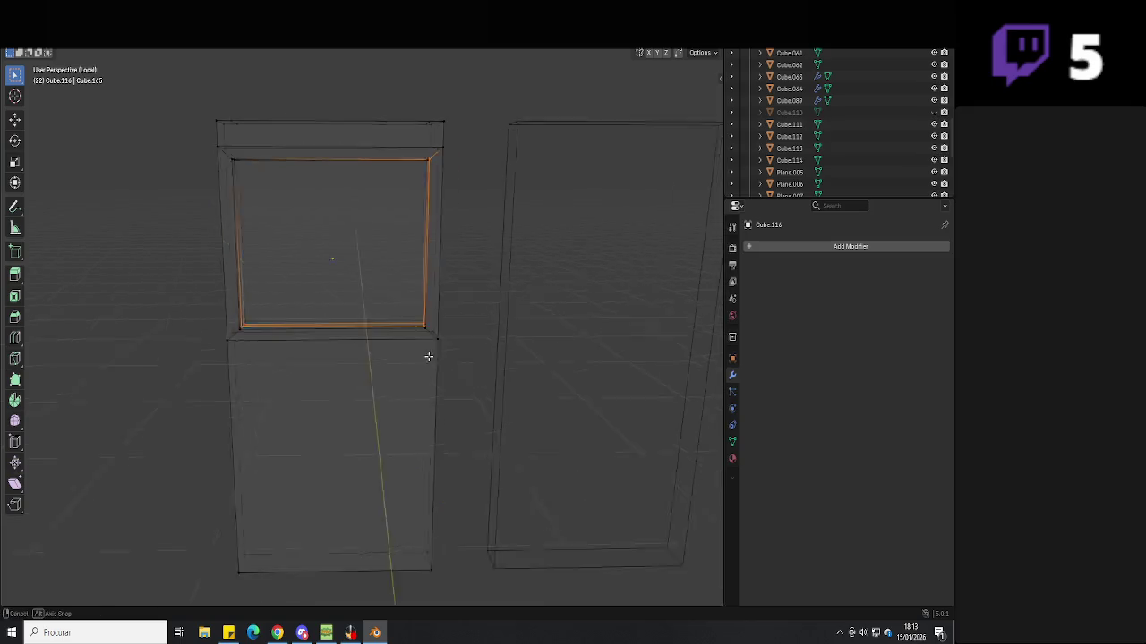
left_click_drag(448, 318, 90, 391)
key("g")
key("z")
left_click(293, 417)
Back in solid shading, shift the sill along Z, then delete the two spare door panels
key("Tab")
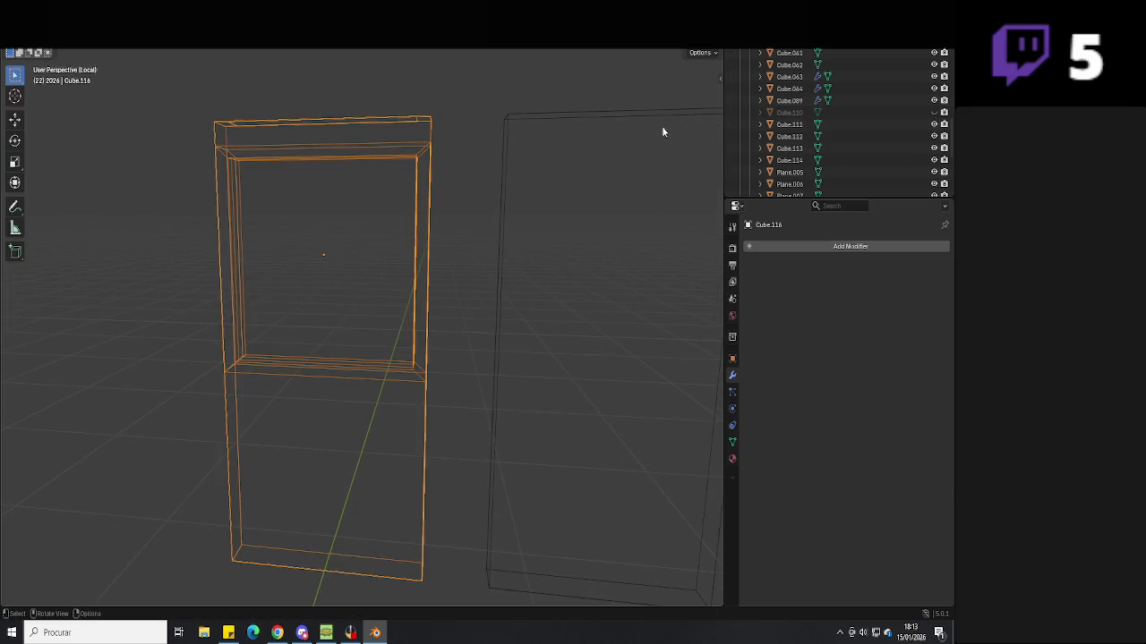
key("shift+z")
mouse_move(493, 221)
middle_mouse_down()
mouse_move(350, 414)
mouse_move(317, 418)
mouse_move(473, 396)
mouse_move(519, 405)
middle_mouse_up()
key("Tab")
key("g")
key("z")
left_click(368, 405)
key("Tab")
key("Delete")
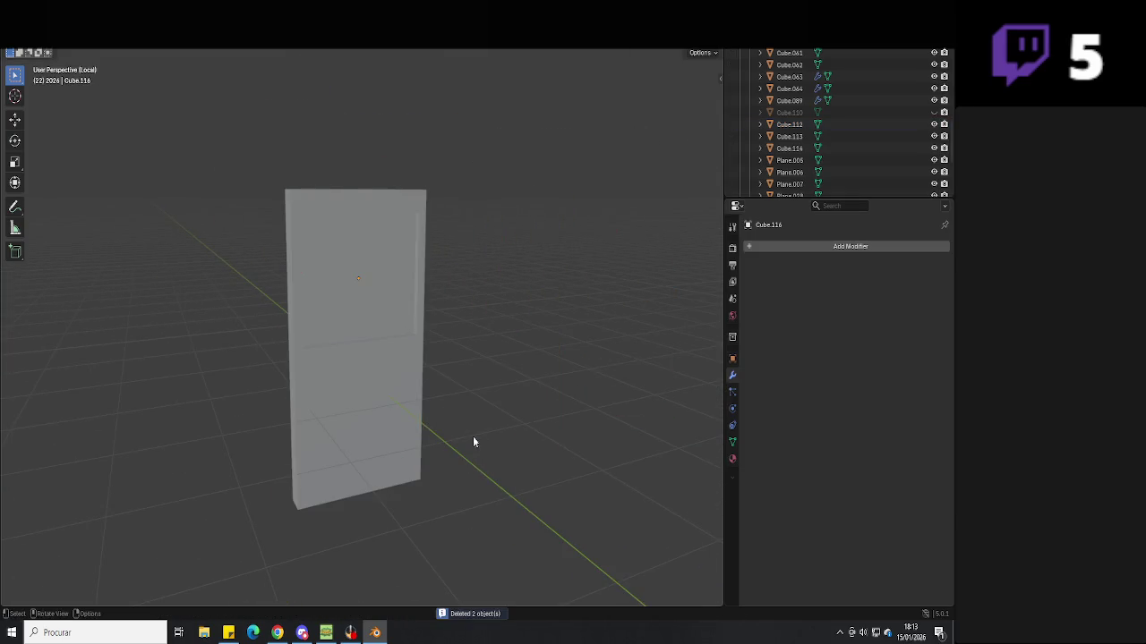
Exit local view and slide the door along X into the apartment doorway
key("KP_Divide")
scroll(417, 427, "up", 3)
scroll(417, 439, "up", 3)
key("g")
key("x")
left_click(367, 468)
Save, then frame the neighbouring wall block and Plane.005 to check the doorway fit
middle_click_drag(403, 476, 509, 488)
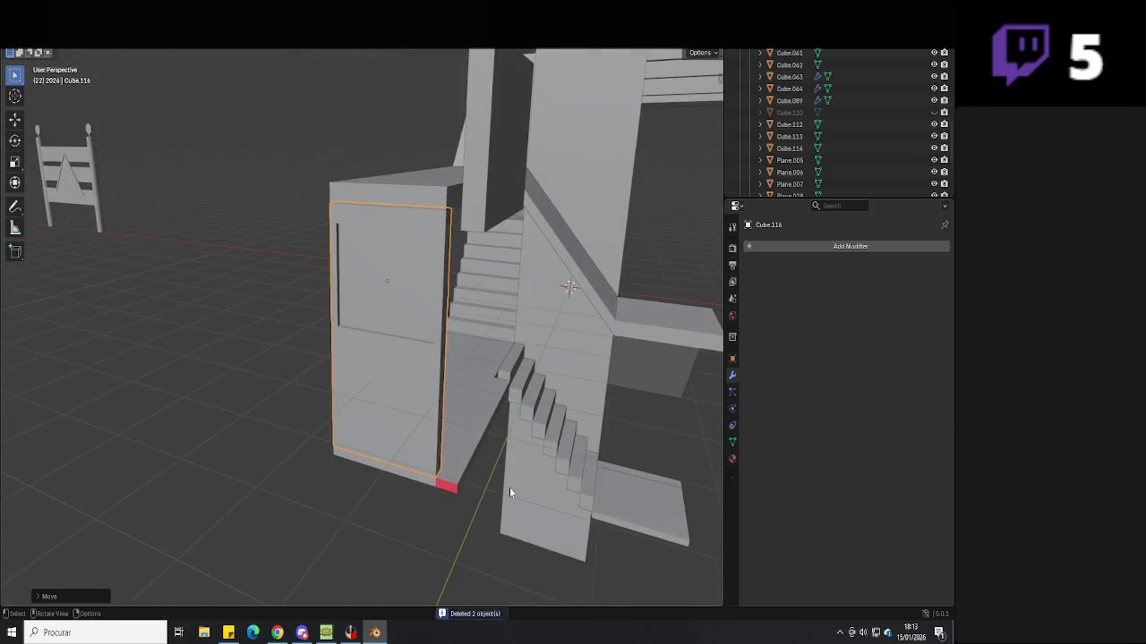
left_click(508, 488)
key("ctrl+s")
key("KP_Decimal")
scroll(393, 484, "down", 3)
left_click(373, 490)
key("KP_Decimal")
scroll(421, 466, "down", 2)
scroll(421, 426, "up", 2)
mouse_move(565, 437)
middle_mouse_down()
mouse_move(558, 412)
mouse_move(506, 424)
middle_mouse_up()
Unhide Cube.110 in the Outliner and select it beside the door
left_click(934, 114)
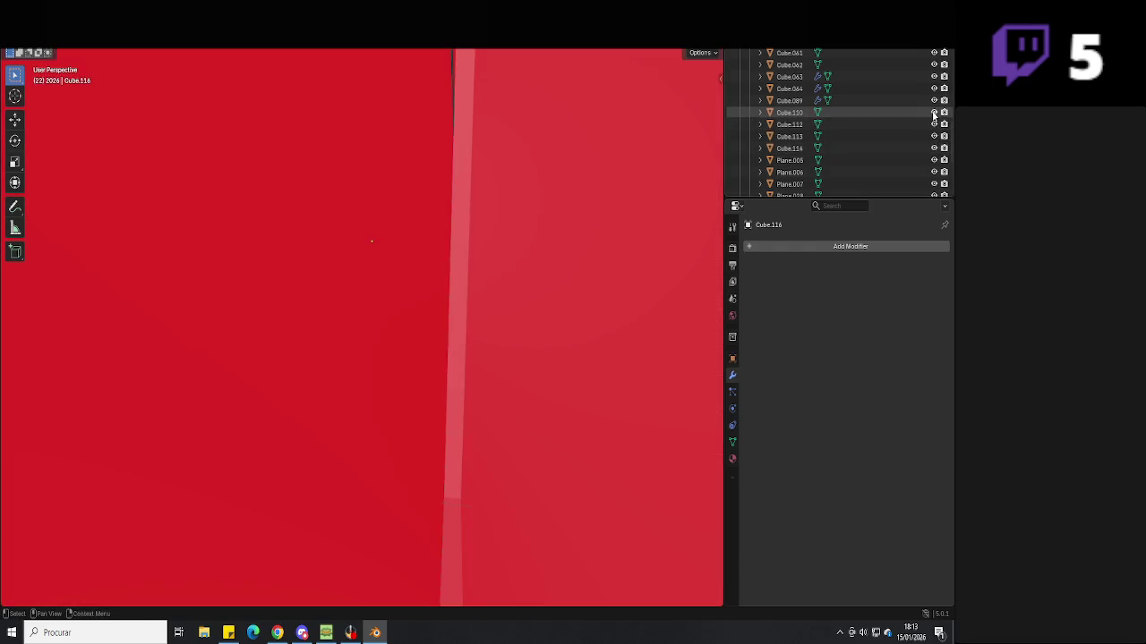
middle_click_drag(449, 361, 387, 372)
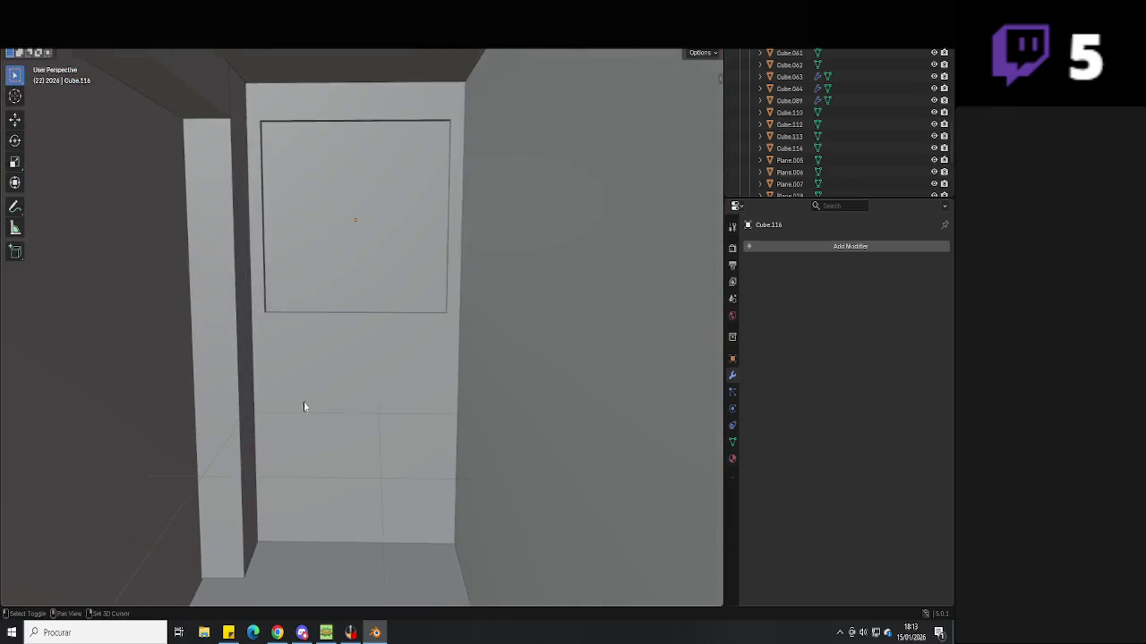
middle_click_drag(386, 369, 396, 396)
left_click(405, 398)
middle_click_drag(375, 344, 360, 368)
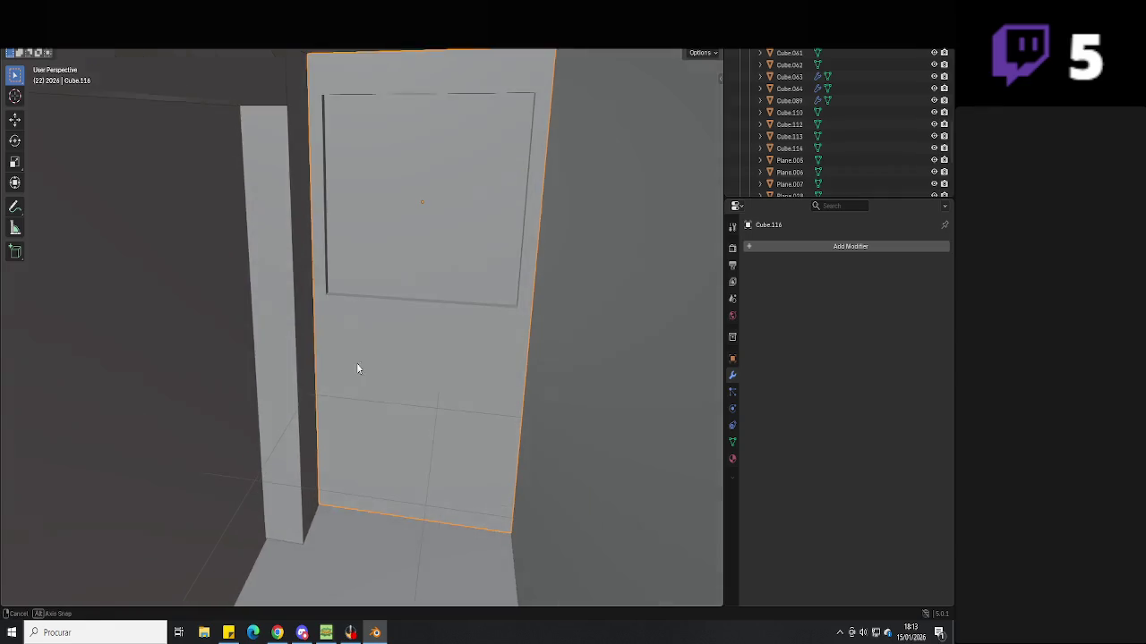
left_click(323, 326)
scroll(372, 389, "up", 5)
Hide the selected Cube.110 faces in Edit Mode to expose the door
key("Tab")
middle_click_drag(374, 475, 350, 549)
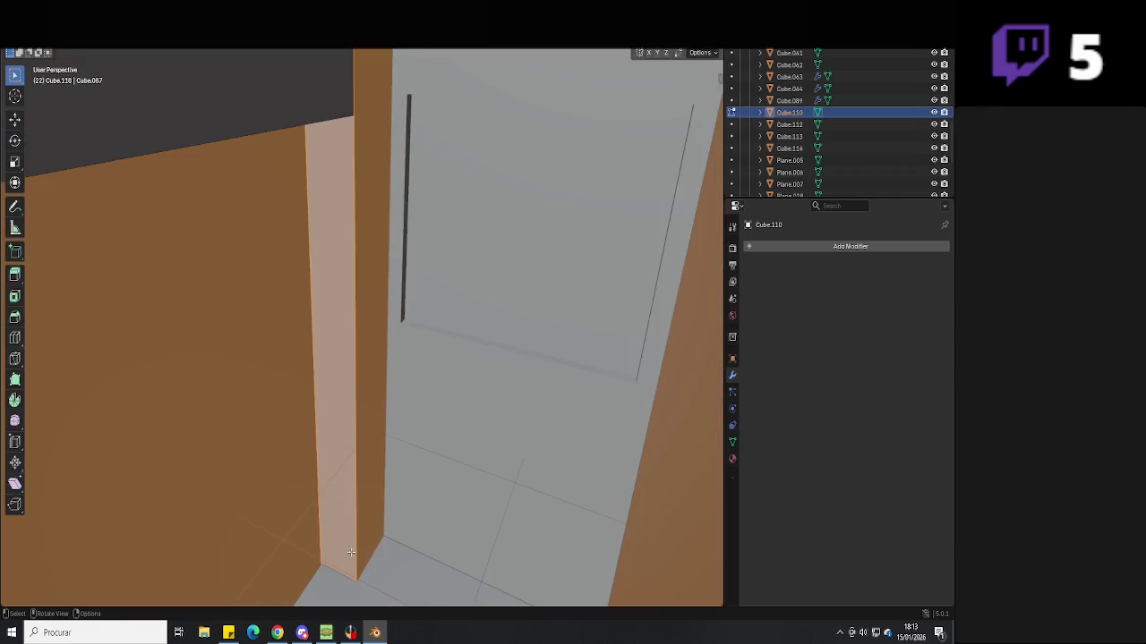
key("h")
mouse_move(400, 396)
middle_mouse_down("shift")
mouse_move(384, 421)
mouse_move(383, 409)
middle_mouse_up("shift")
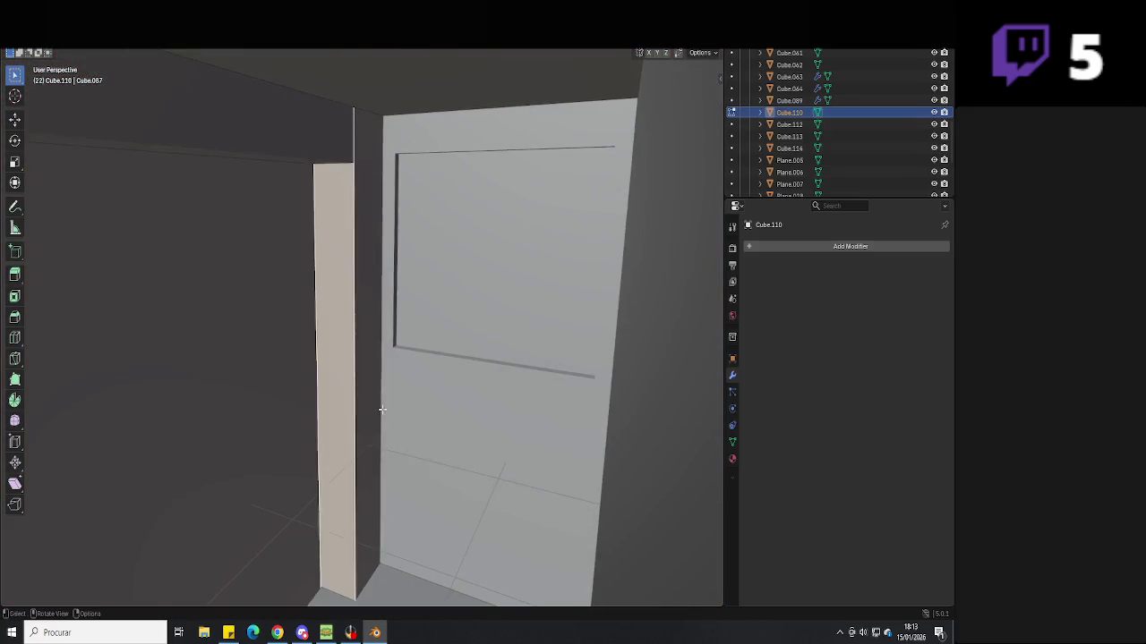
mouse_move(367, 561)
middle_mouse_down()
mouse_move(441, 467)
mouse_move(478, 488)
middle_mouse_up()
Try repositioning the selected piece with X- and Y-axis moves
key("g")
key("x")
mouse_move(448, 440)
middle_mouse_down()
mouse_move(484, 398)
mouse_move(462, 402)
mouse_move(443, 435)
mouse_move(403, 439)
mouse_move(439, 358)
mouse_move(397, 417)
middle_mouse_up()
key("g")
key("x")
key("g")
key("x")
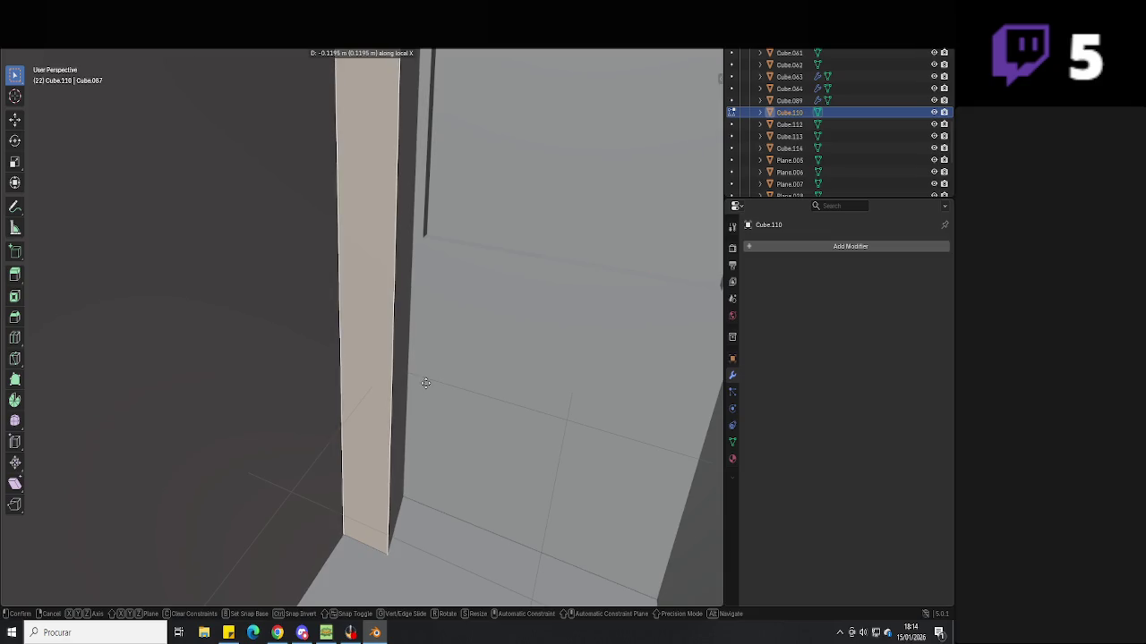
key("y")
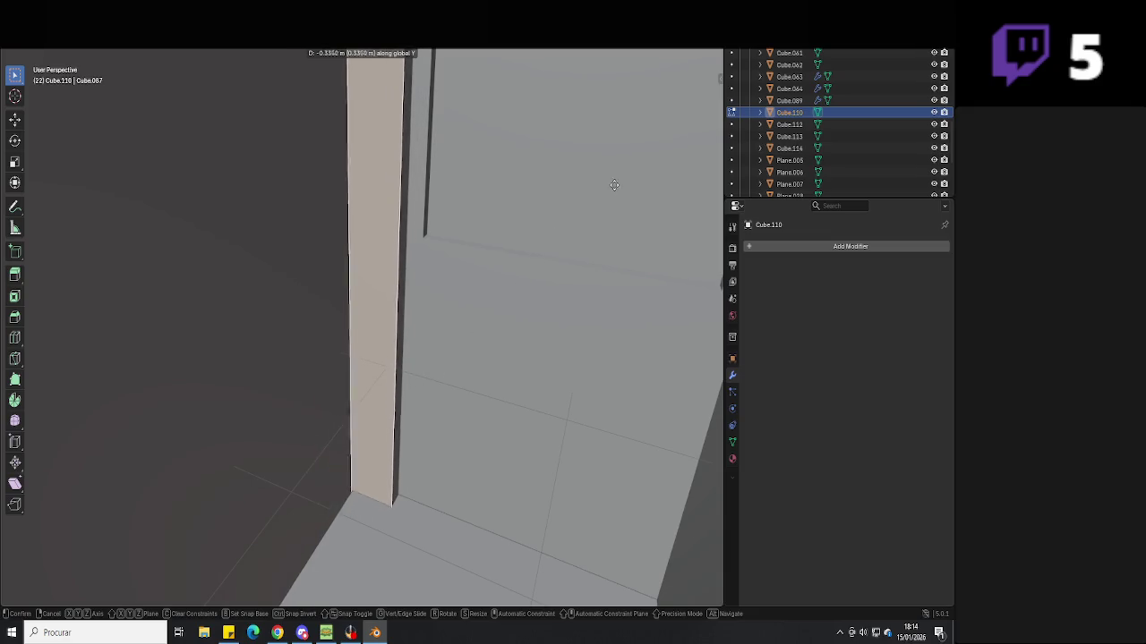
mouse_move(639, 154)
middle_mouse_down()
mouse_move(524, 379)
mouse_move(328, 359)
mouse_move(473, 391)
mouse_move(493, 319)
mouse_move(507, 314)
mouse_move(460, 399)
mouse_move(435, 353)
mouse_move(396, 379)
mouse_move(374, 344)
middle_mouse_up()
Select Plane.034's end edge in Edit Mode and slide it along Y
left_click(374, 344)
key("Tab")
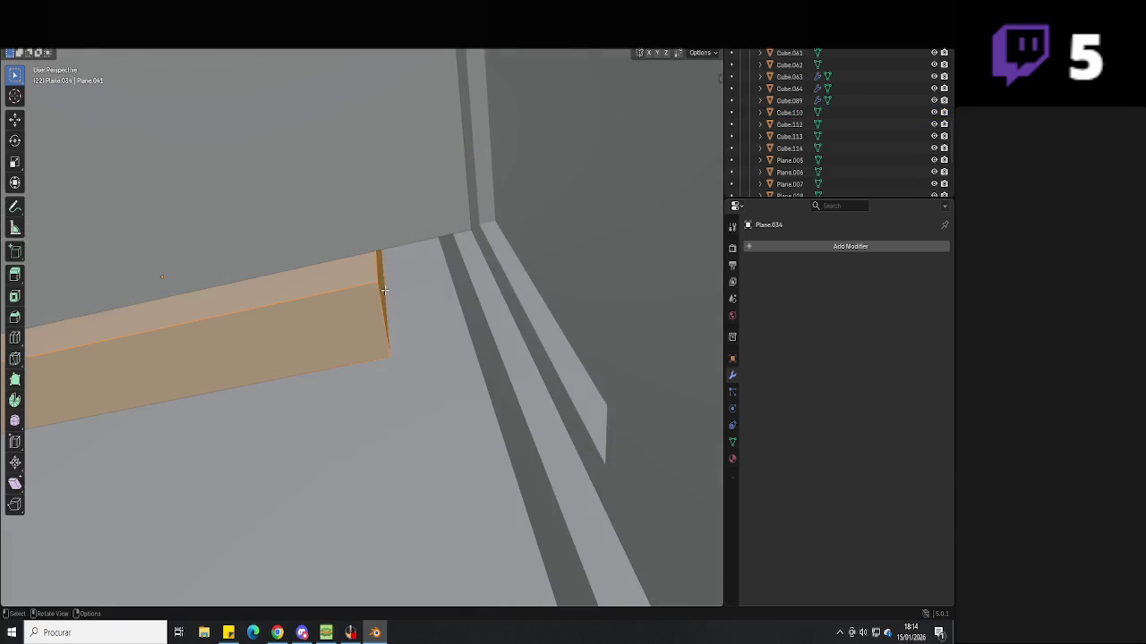
left_click(384, 289)
key("g")
key("y")
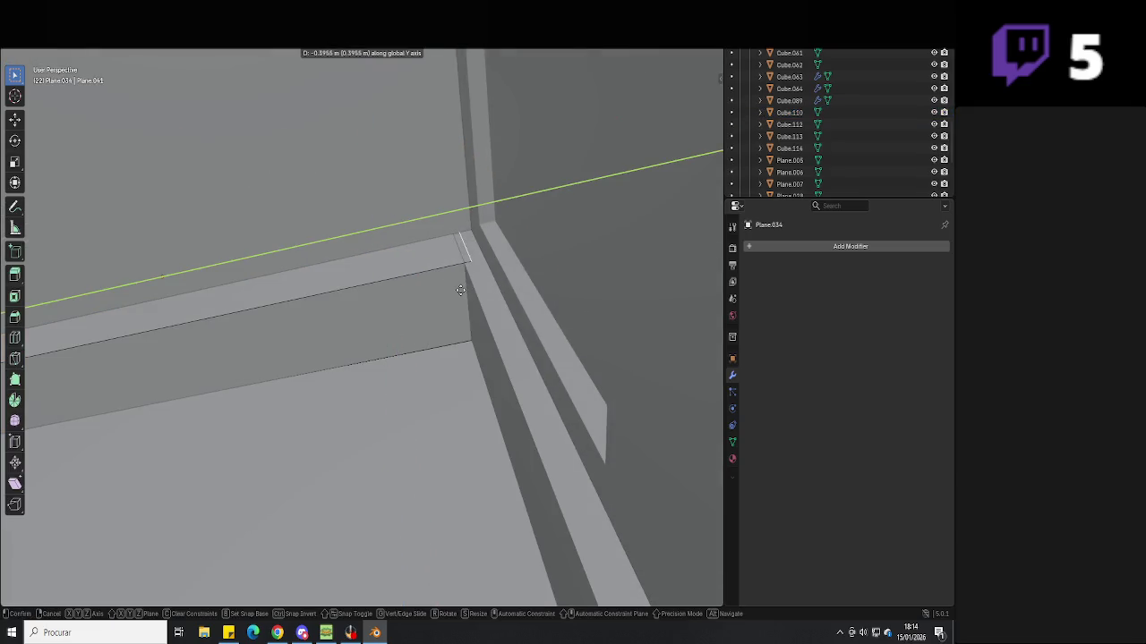
left_click(460, 290)
Using X-ray, move the end edge along Y against the wall, then return to solid Object Mode
key("alt+z")
key("g")
key("y")
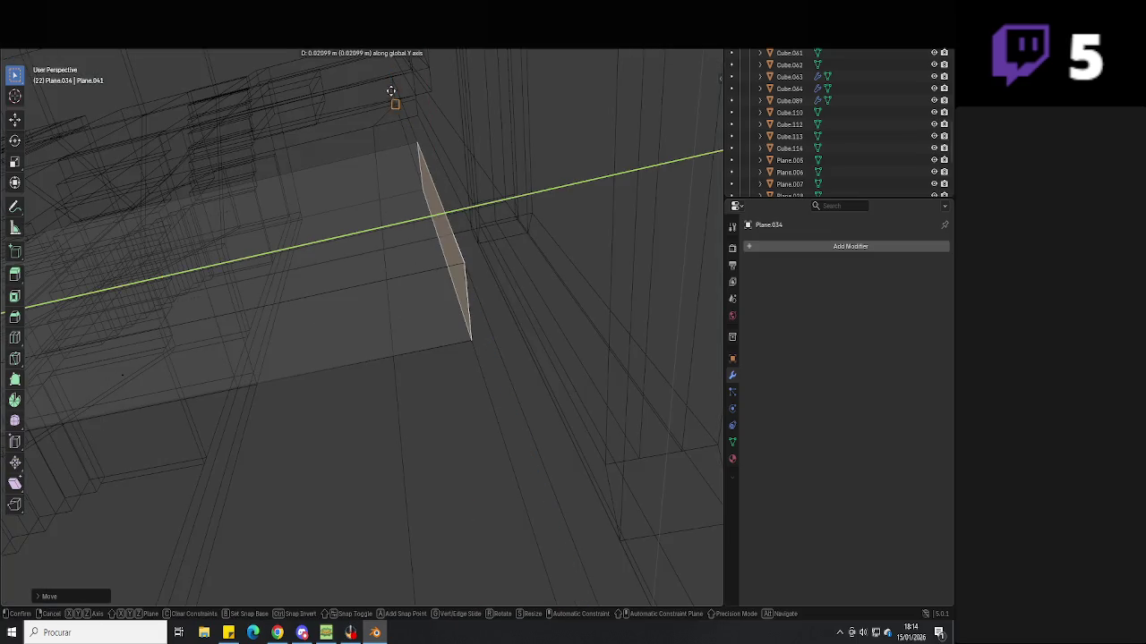
left_click(390, 92)
key("Tab")
key("alt+z")
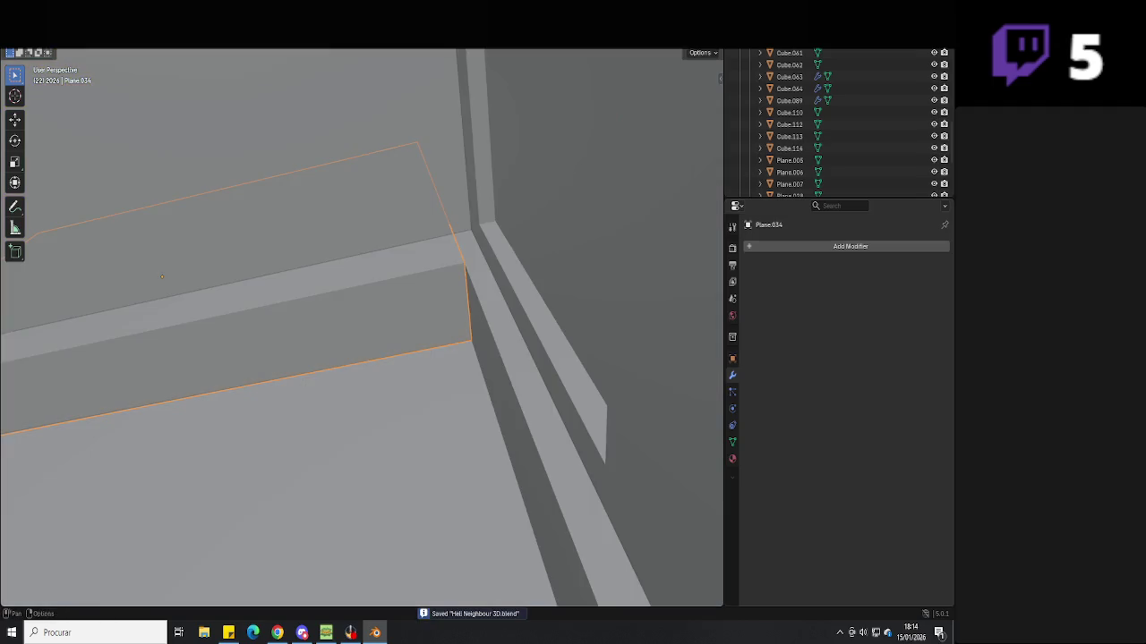
mouse_move(693, 82)
middle_mouse_down()
mouse_move(470, 282)
mouse_move(467, 453)
middle_mouse_up()
left_click(462, 393)
Add a cube, shrink it into a small box, and shift it along X beside the door
scroll(464, 399, "down", 3)
scroll(442, 345, "up", 5)
scroll(427, 281, "down", 4)
scroll(399, 346, "up", 2)
key("shift+a")
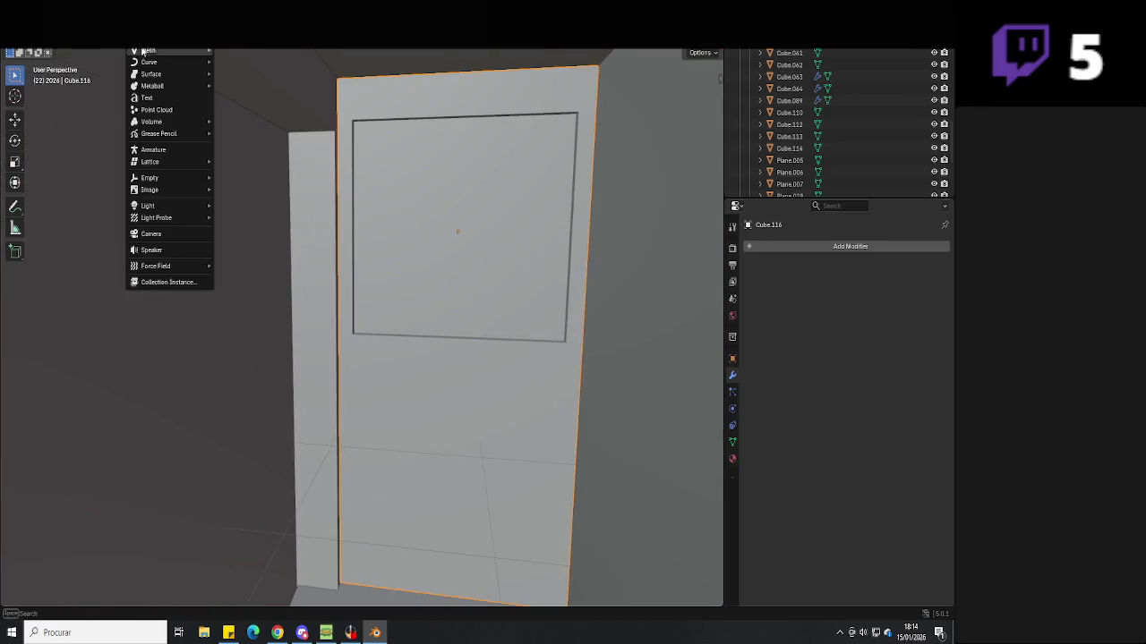
left_click(237, 61)
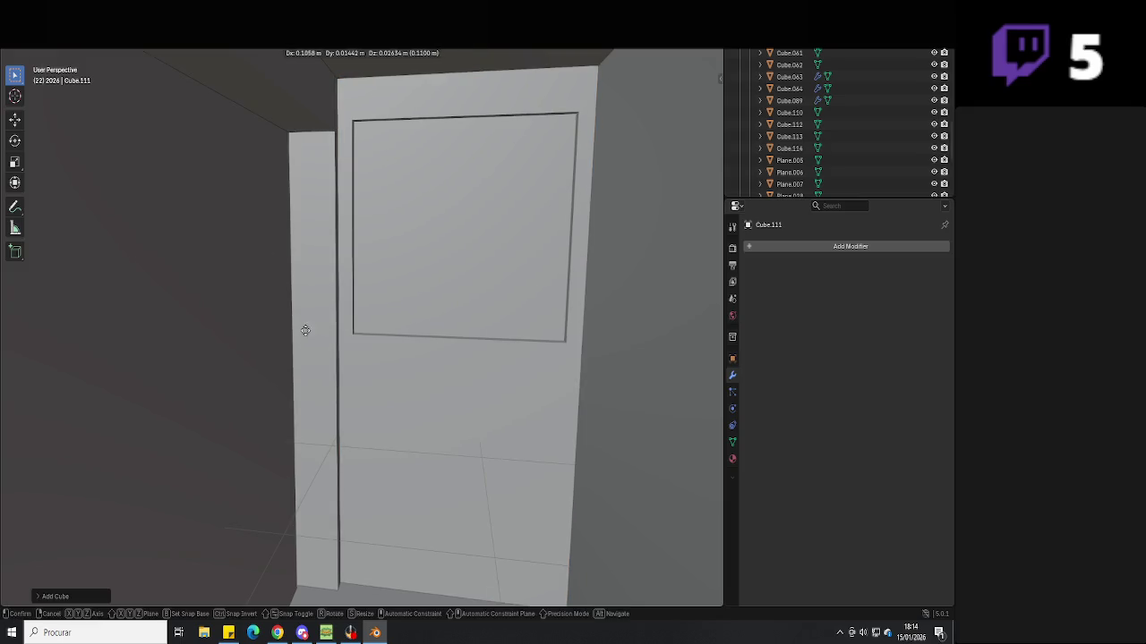
key("s")
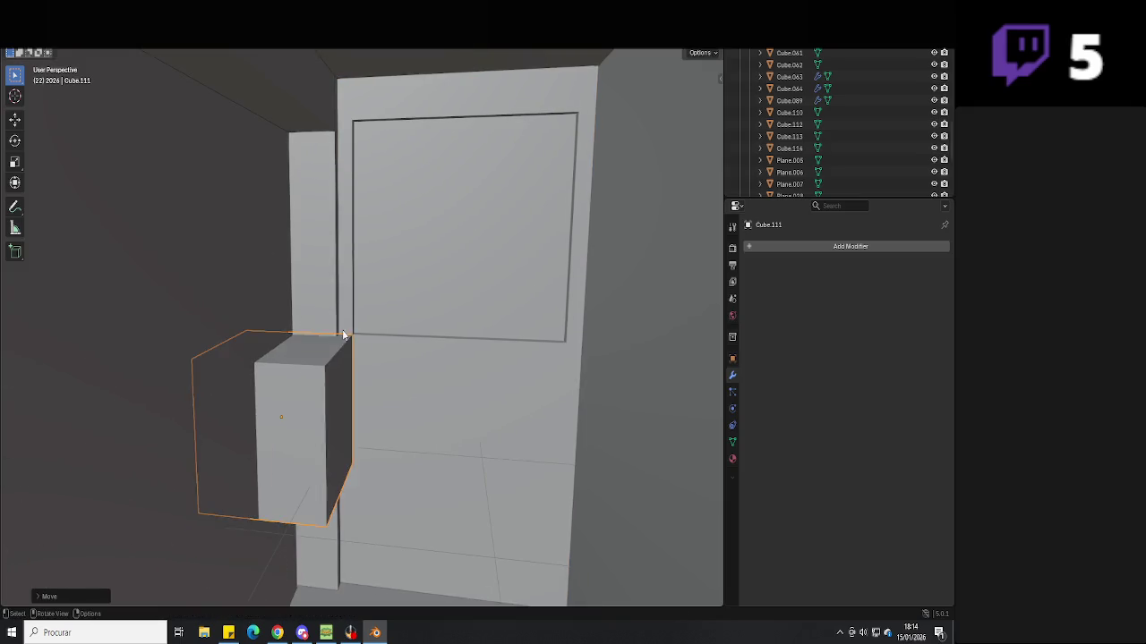
left_click(336, 339)
scroll(305, 401, "up", 5)
key("g")
key("x")
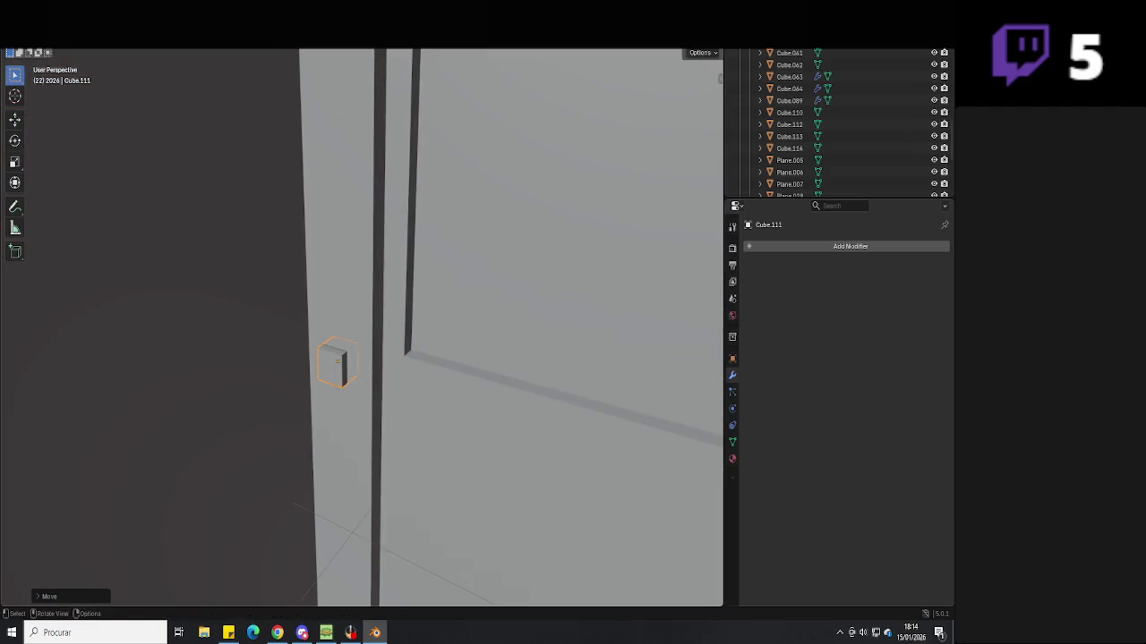
left_click(420, 306)
Resize the wall box's width and height on the wall
key("Tab")
mouse_move(420, 306)
middle_mouse_down()
mouse_move(378, 328)
mouse_move(363, 376)
mouse_move(405, 364)
middle_mouse_up()
key("Tab")
key("s")
left_click(404, 365)
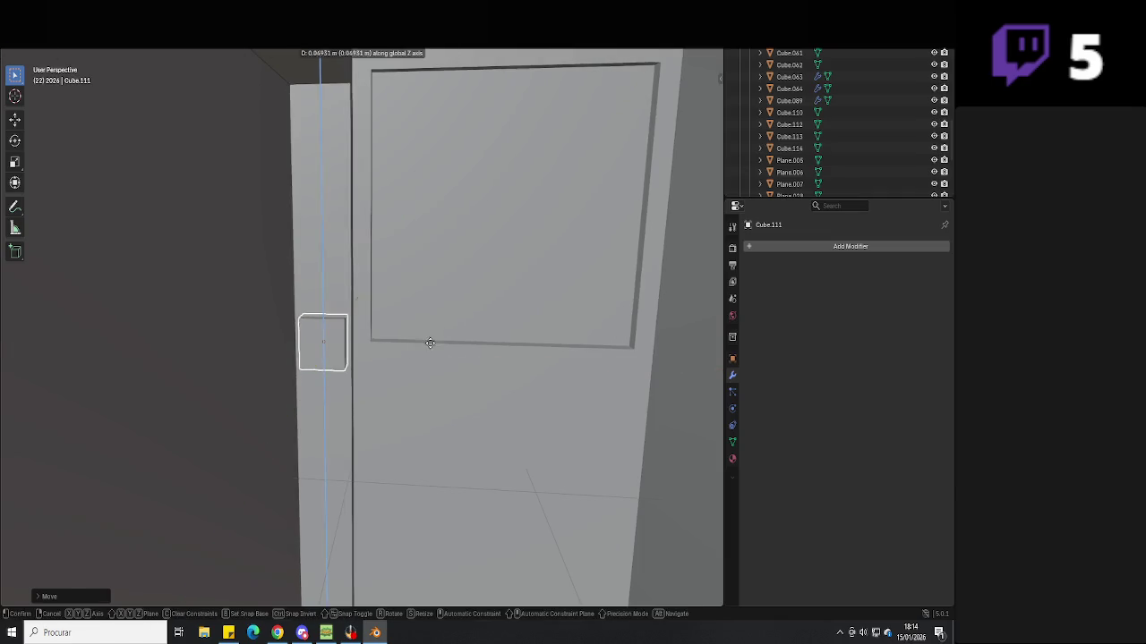
left_click(432, 312)
mouse_move(431, 313)
middle_mouse_down()
mouse_move(436, 323)
mouse_move(324, 329)
middle_mouse_up()
scroll(387, 377, "up", 3)
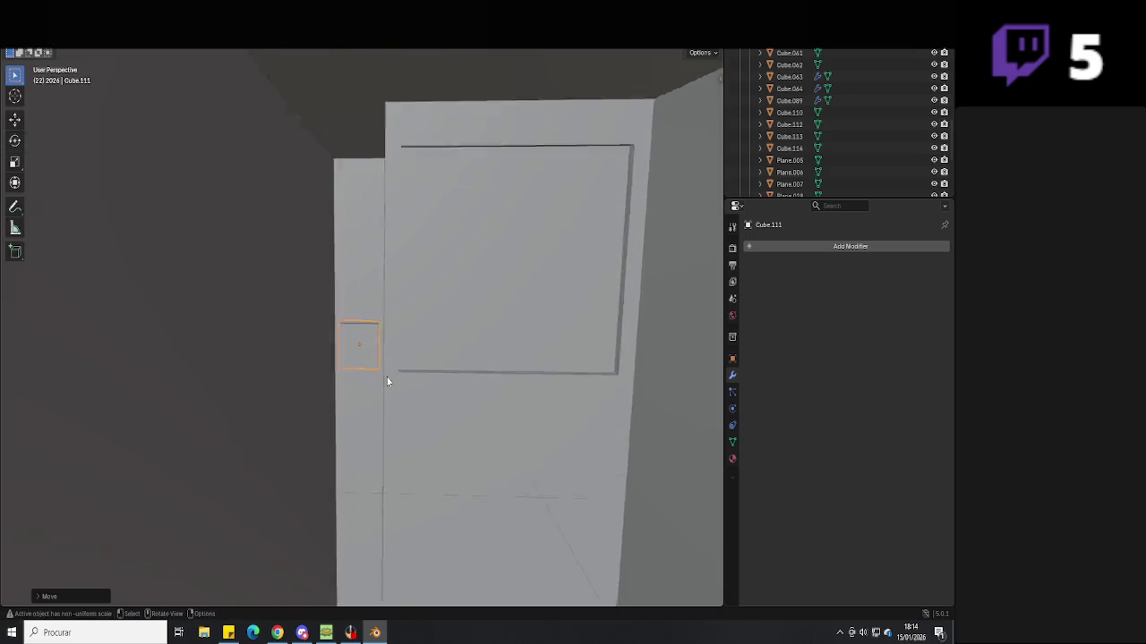
Extrude the box's face outward so it sticks out from the wall
key("Tab")
scroll(372, 387, "up", 2)
key("e")
middle_click_drag(373, 387, 416, 385)
key("e")
key("ctrl+z")
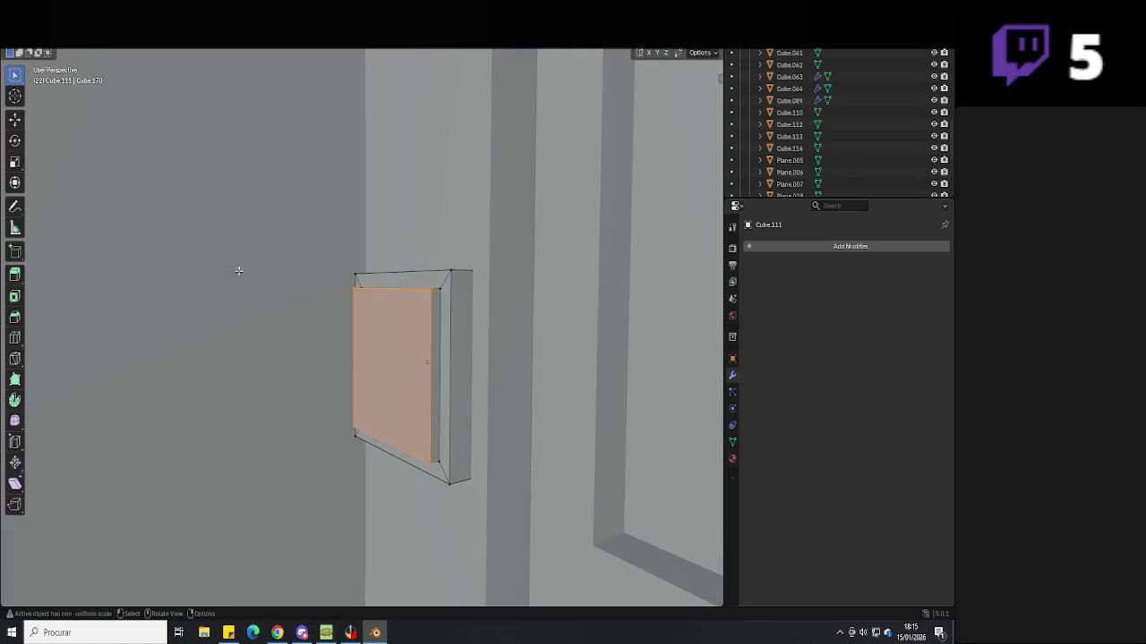
left_click(397, 450)
key("Tab")
Save the Hati Neighbour 3D.blend file
middle_click_drag(397, 450, 464, 477)
scroll(463, 471, "down", 2)
scroll(462, 465, "down", 2)
scroll(462, 461, "down", 2)
scroll(513, 452, "down", 2)
key("ctrl+s")
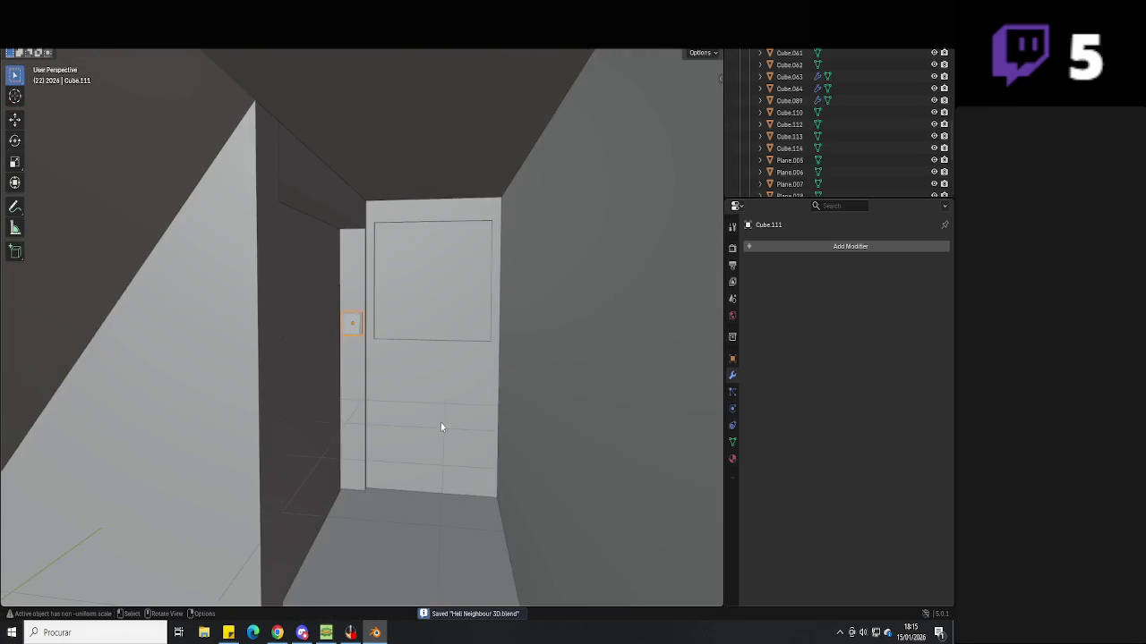
Nudge the wall box along the X axis into its final position
scroll(446, 428, "up", 3)
key("g")
key("x")
left_click(434, 417)
scroll(385, 430, "up", 2)
scroll(358, 438, "up", 2)
scroll(380, 439, "up", 2)
scroll(372, 441, "down", 2)
middle_click_drag(361, 445, 351, 385)
key("g")
key("x")
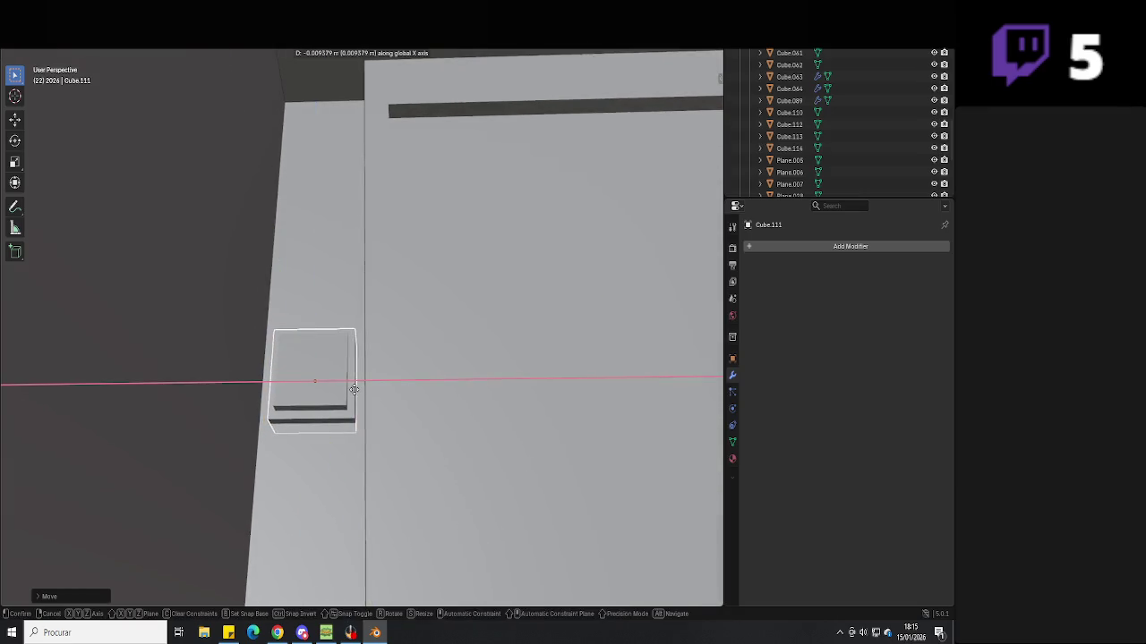
scroll(394, 438, "down", 3)
mouse_move(427, 478)
middle_mouse_down()
mouse_move(465, 404)
mouse_move(468, 437)
mouse_move(475, 376)
mouse_move(358, 412)
mouse_move(480, 399)
mouse_move(343, 430)
mouse_move(529, 398)
mouse_move(484, 410)
mouse_move(533, 421)
middle_mouse_up()
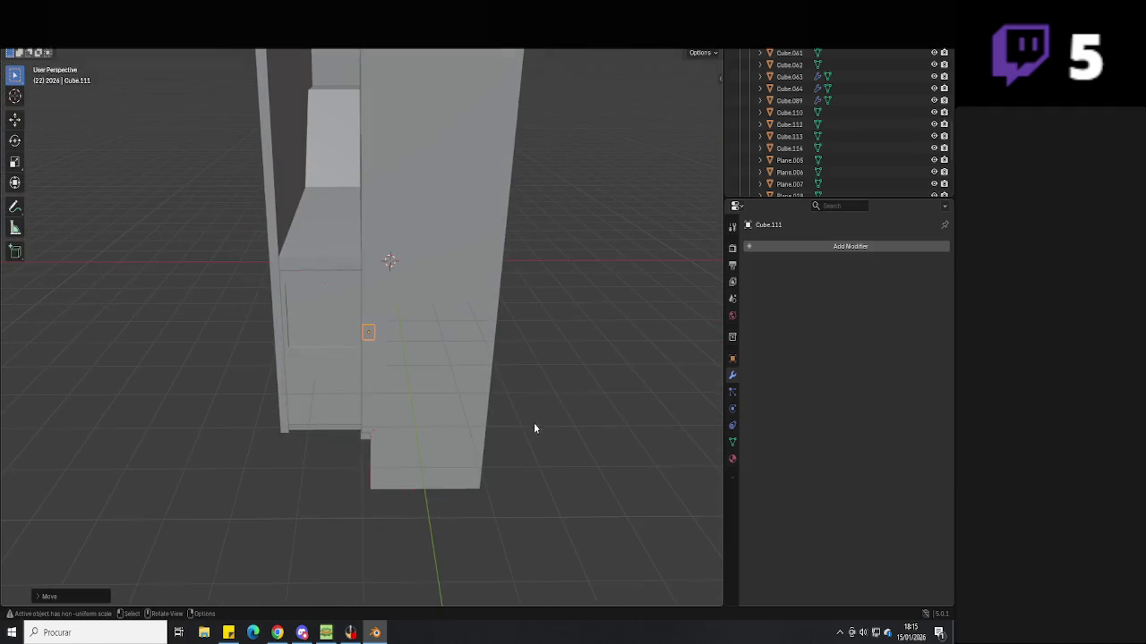
Select Cube.113 and move it into place
left_click(315, 290)
mouse_move(315, 291)
middle_mouse_down()
mouse_move(460, 276)
mouse_move(385, 279)
mouse_move(432, 310)
mouse_move(413, 320)
mouse_move(427, 338)
mouse_move(403, 421)
middle_mouse_up()
left_click(402, 282)
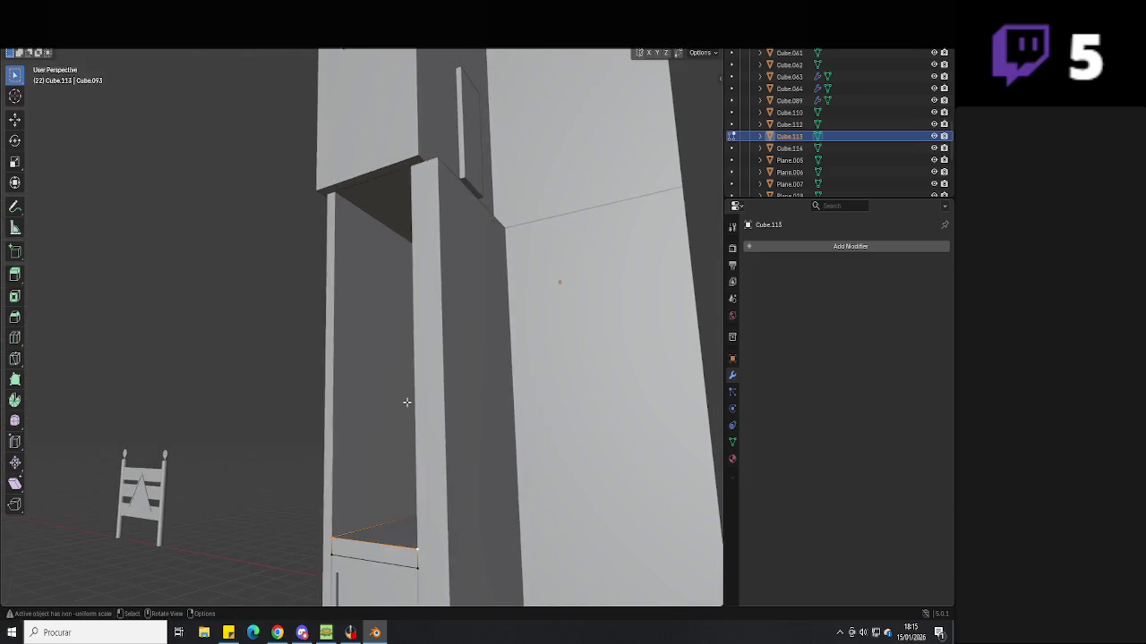
key("g")
left_click(395, 168)
Recalculate the normals of Cube.113's red door face with Shift+N
key("Tab")
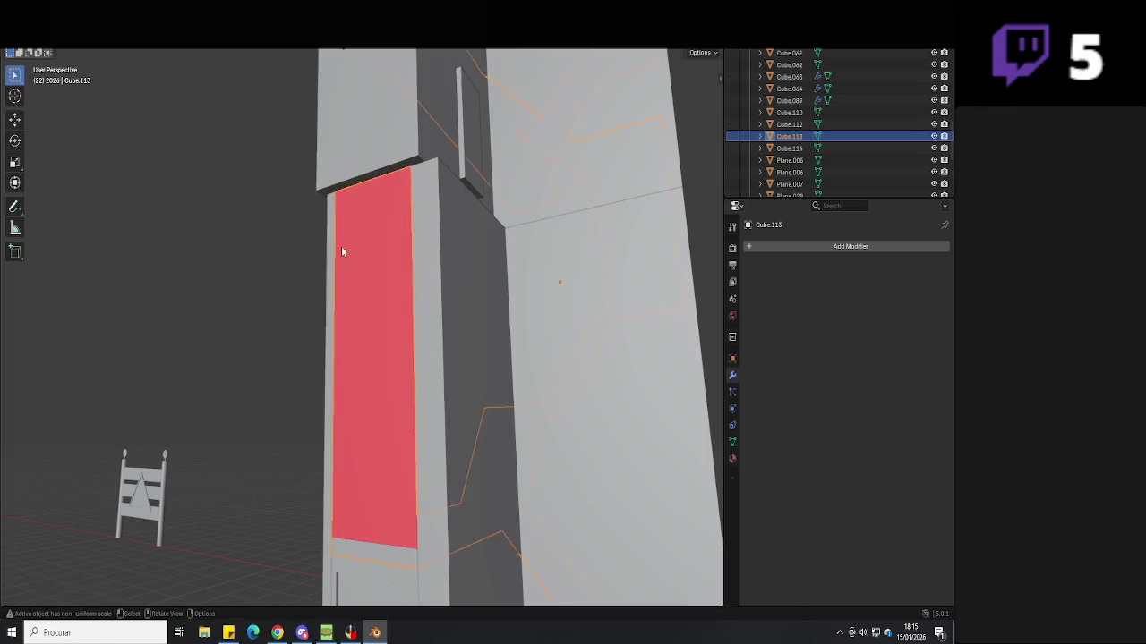
middle_click_drag(343, 235, 431, 335)
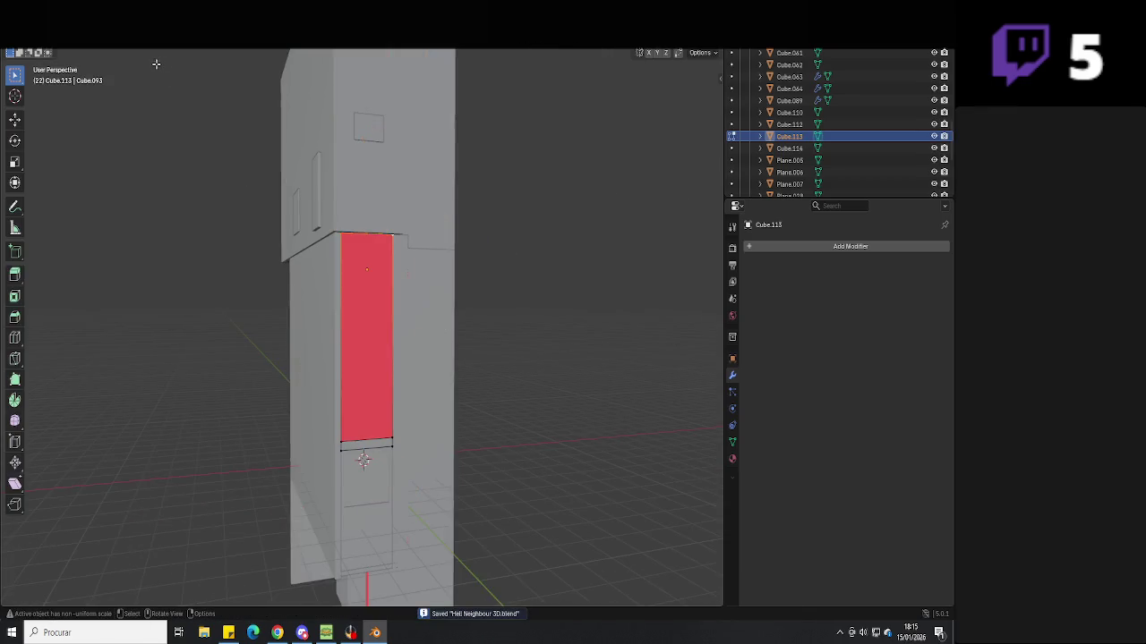
left_click(353, 324)
key("shift+n")
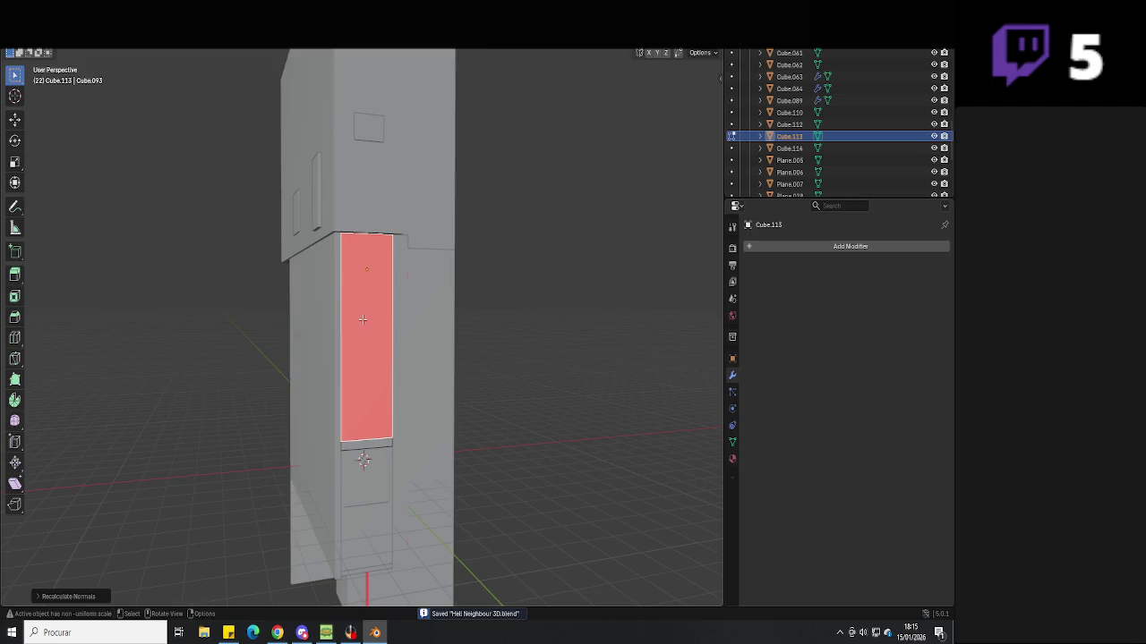
right_click(359, 316)
key("Tab")
Select only the door panel Cube.116
mouse_move(397, 339)
middle_mouse_down()
mouse_move(488, 415)
mouse_move(474, 388)
mouse_move(512, 454)
mouse_move(442, 449)
mouse_move(350, 390)
mouse_move(450, 375)
middle_mouse_up()
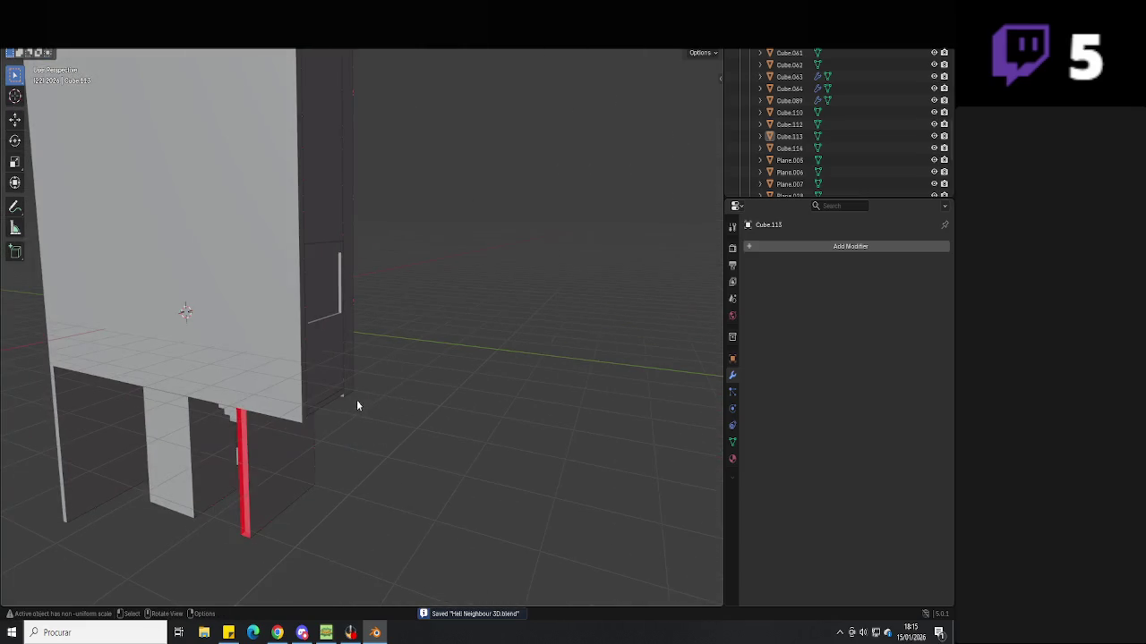
key("a")
scroll(440, 411, "up", 2)
left_click(348, 415)
Duplicate the stairs in wireframe view and drop the copy in a new spot
key("z")
left_click(226, 421)
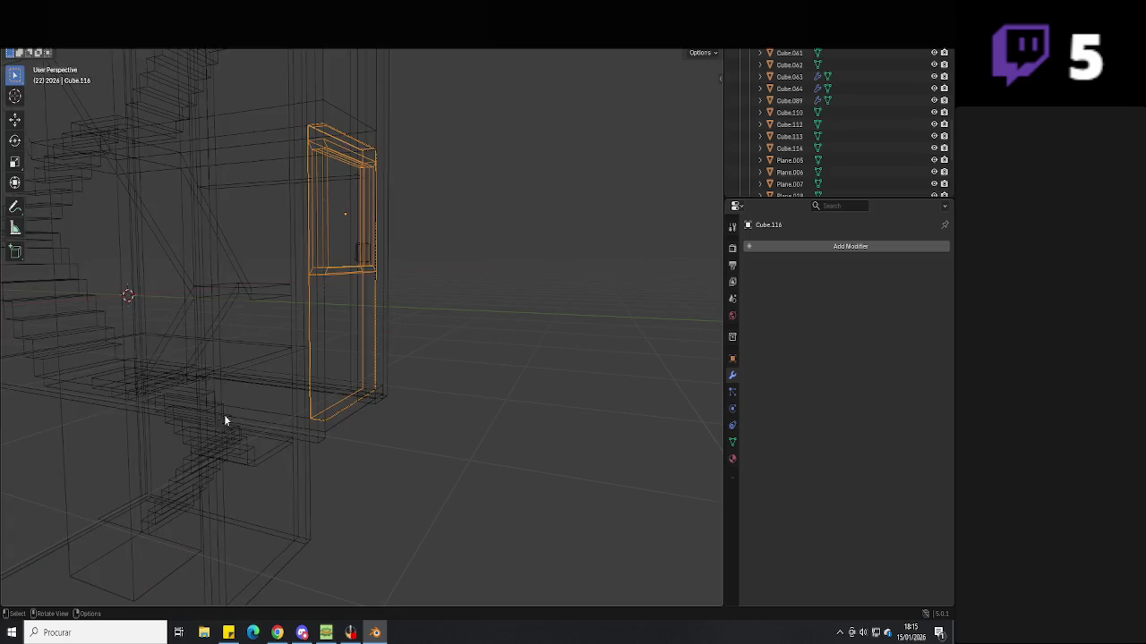
left_click(99, 336)
left_click(124, 343)
key("ctrl+c")
key("ctrl+v")
key("g")
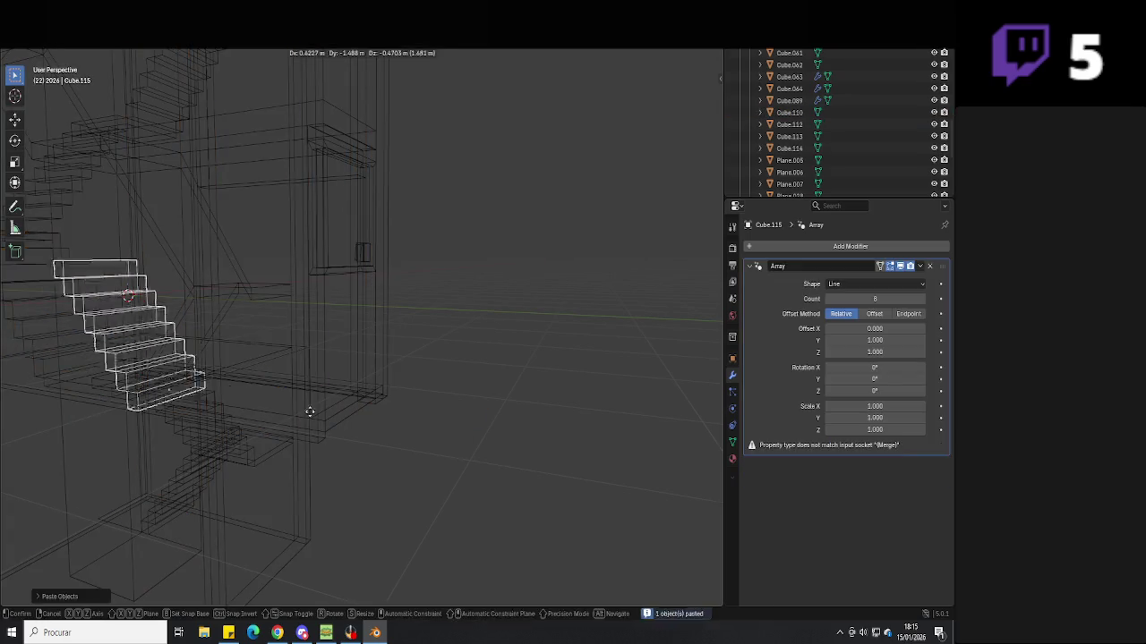
left_click(549, 462)
key("shift+z")
Lower the stairs vertically and reposition them along Y
scroll(464, 393, "down", 2)
key("g")
key("z")
left_click(375, 377)
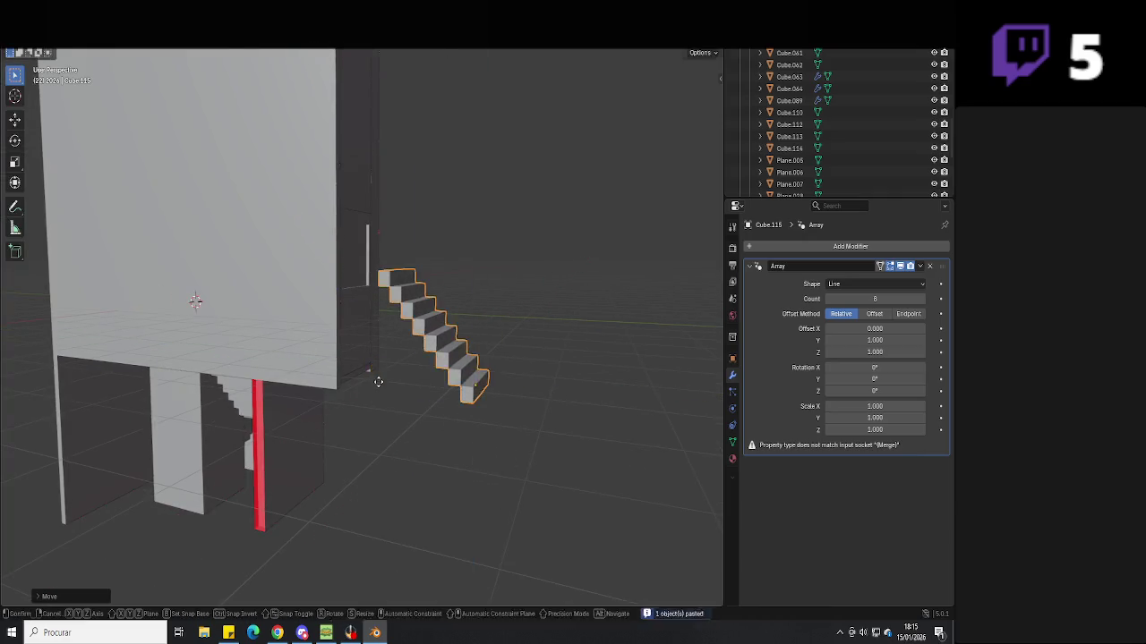
key("g")
key("z")
key("y")
mouse_move(379, 415)
middle_mouse_down()
mouse_move(367, 394)
mouse_move(445, 389)
mouse_move(433, 394)
middle_mouse_up()
scroll(379, 403, "up", 2)
scroll(376, 417, "up", 1)
left_click(376, 417)
Shift the stairs further along Y and drop them against the building
key("Tab")
key("Tab")
key("g")
key("y")
scroll(390, 309, "up", 2)
left_click(391, 309)
mouse_move(391, 309)
middle_mouse_down()
mouse_move(429, 307)
mouse_move(403, 334)
mouse_move(450, 376)
mouse_move(486, 378)
mouse_move(436, 389)
middle_mouse_up()
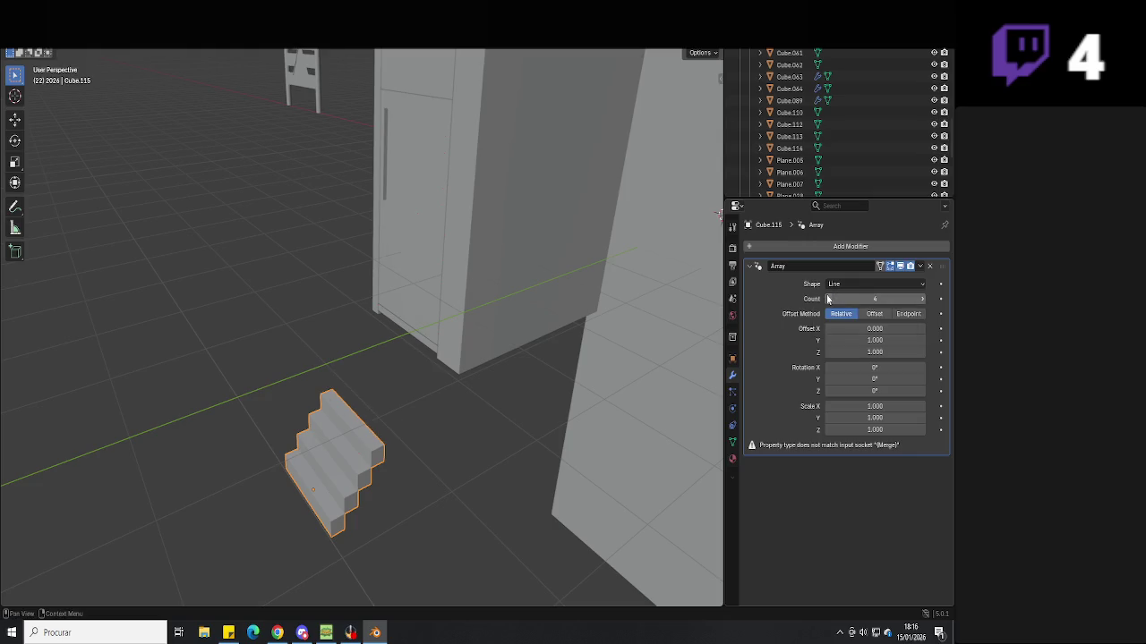
key("g")
key("z")
left_click(487, 371)
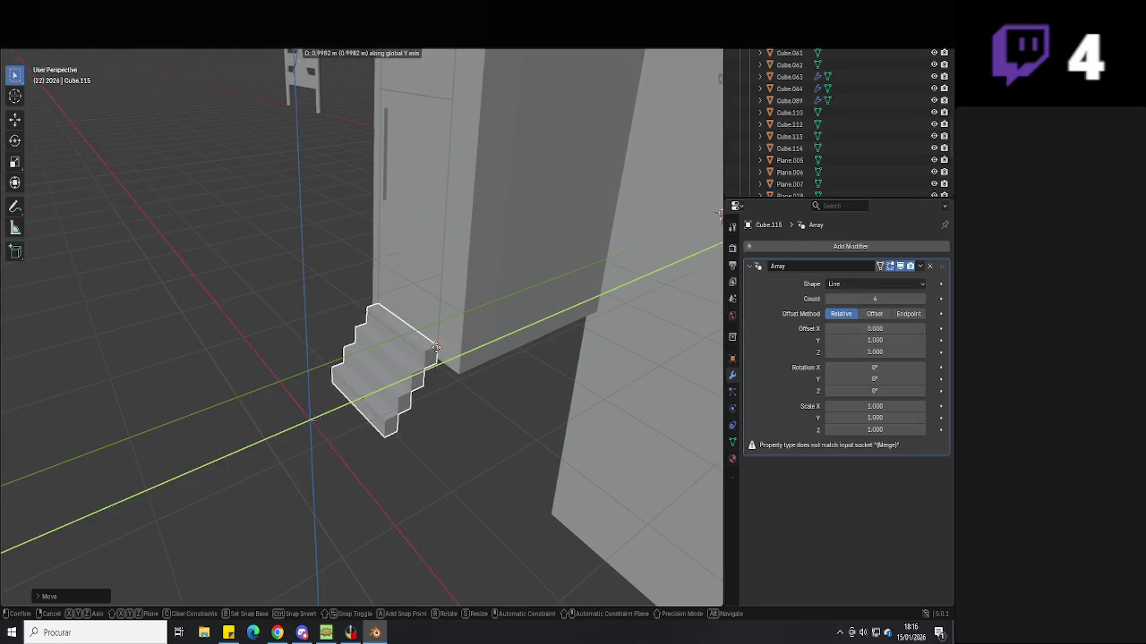
mouse_move(488, 371)
middle_mouse_down()
mouse_move(492, 383)
mouse_move(446, 378)
mouse_move(422, 337)
middle_mouse_up()
Widen the stairs along X and adjust their height
key("s")
key("x")
left_click(497, 332)
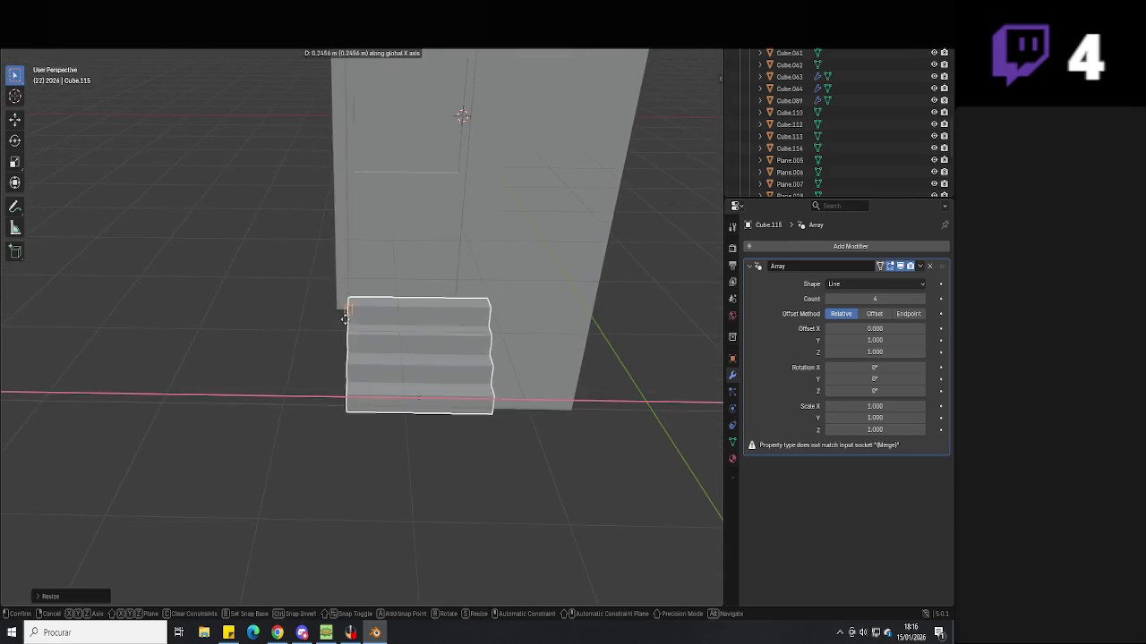
key("g")
key("z")
left_click(427, 353)
mouse_move(428, 354)
middle_mouse_down()
mouse_move(436, 374)
mouse_move(481, 332)
middle_mouse_up()
Inspect the landing plane Plane.005 in Edit Mode
left_click(497, 315)
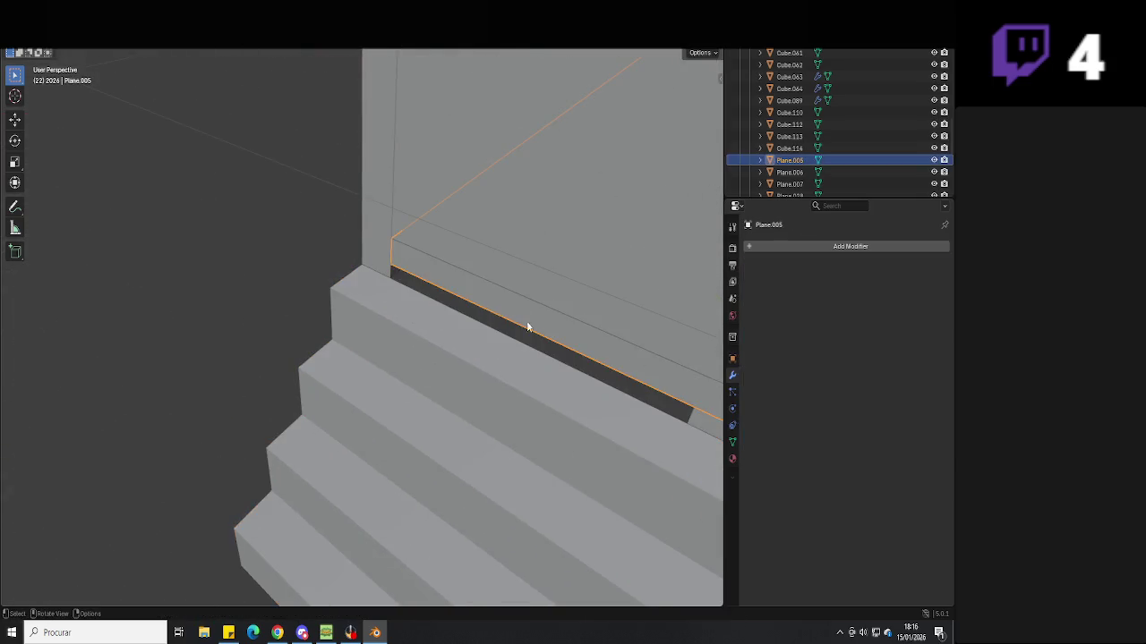
key("Tab")
left_click(401, 281)
mouse_move(401, 280)
middle_mouse_down()
mouse_move(520, 308)
mouse_move(372, 376)
mouse_move(430, 364)
middle_mouse_up()
key("Tab")
Move the stairs Cube.115 down to the base of the wall
left_click(372, 377)
key("g")
key("y")
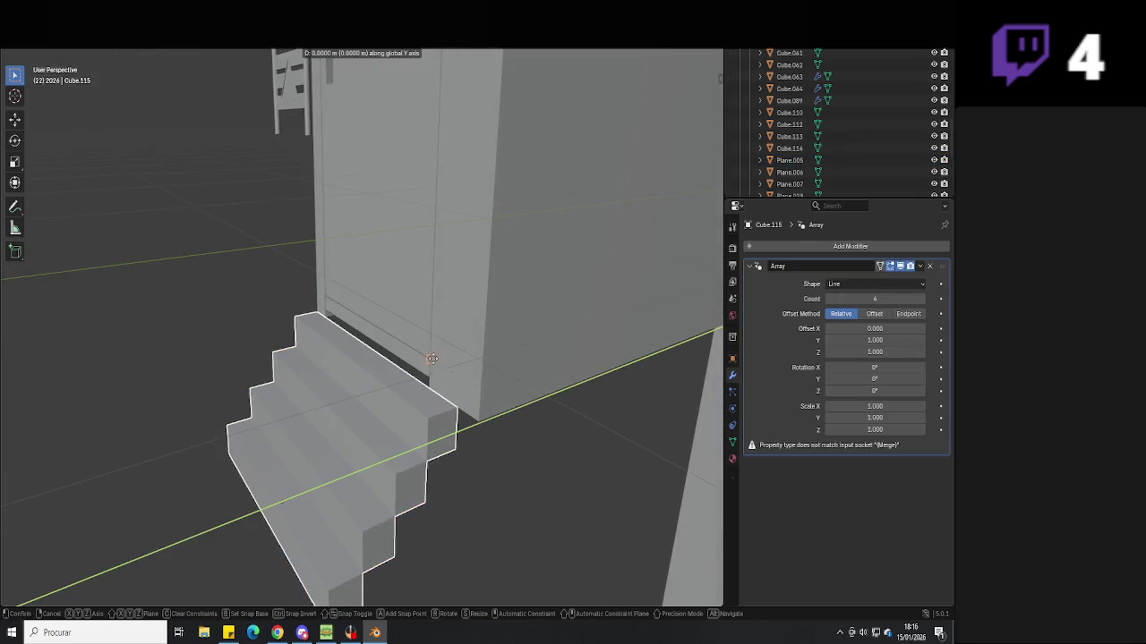
key("x")
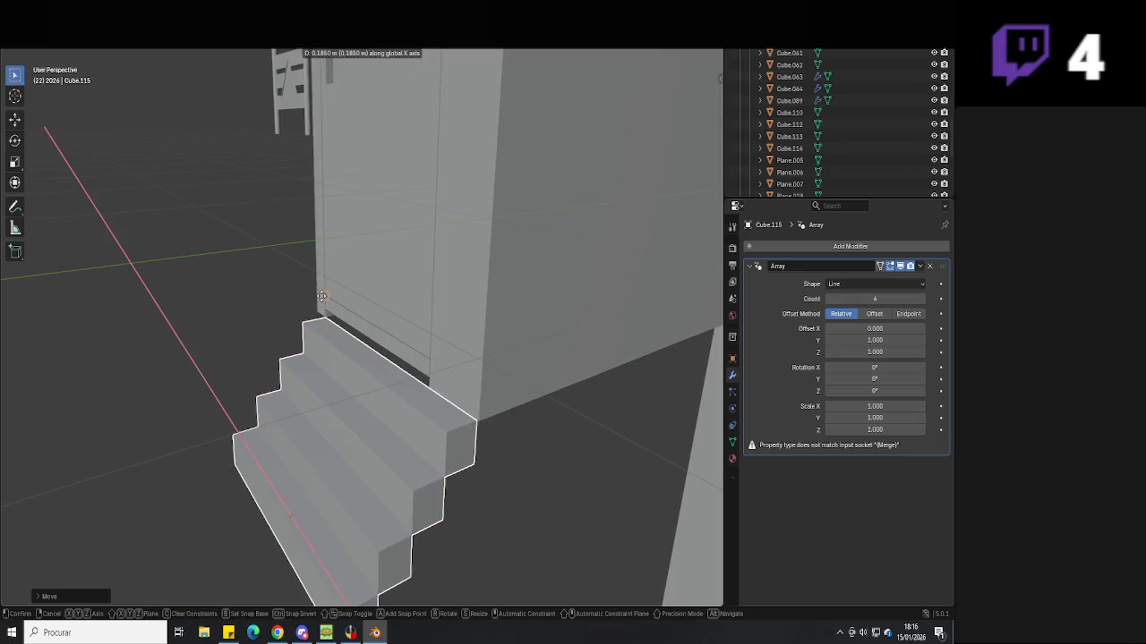
key("z")
left_click(489, 475)
mouse_move(489, 475)
middle_mouse_down()
mouse_move(528, 476)
mouse_move(391, 391)
middle_mouse_up()
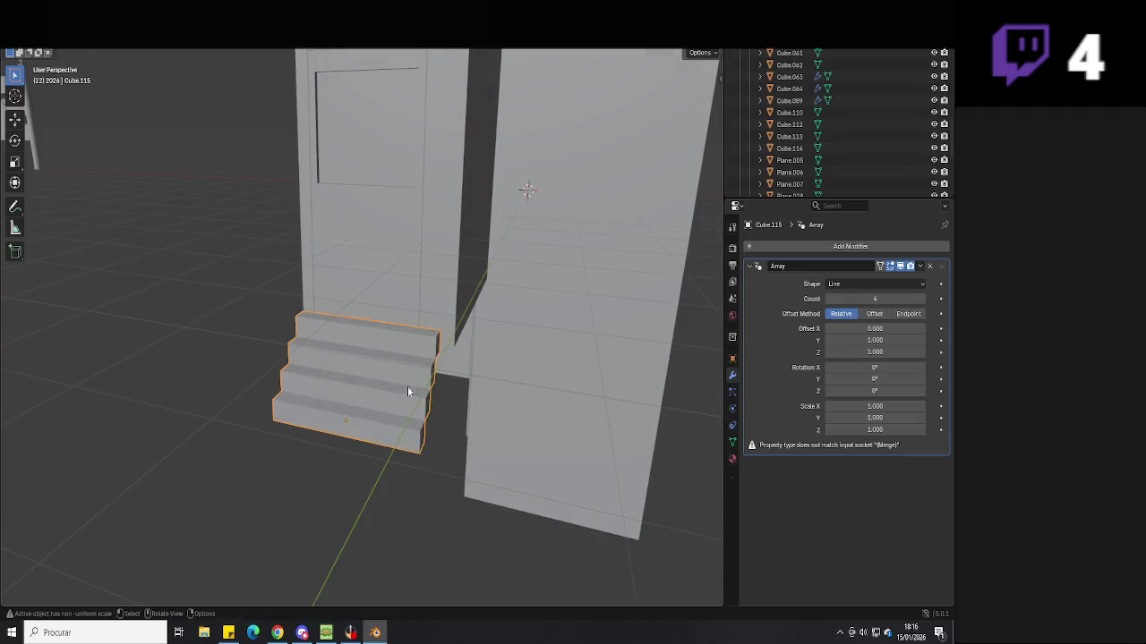
Reposition the base step of the stairs in Edit Mode
key("Tab")
key("g")
left_click(442, 346)
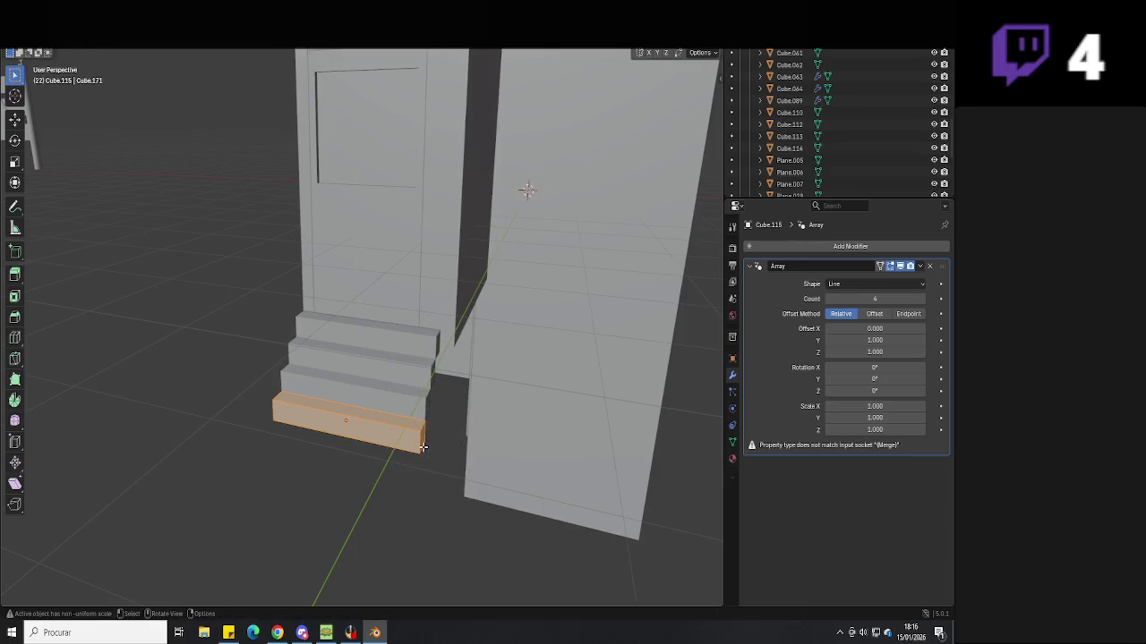
key("Tab")
mouse_move(421, 438)
middle_mouse_down()
mouse_move(487, 432)
mouse_move(324, 457)
mouse_move(383, 511)
mouse_move(452, 506)
middle_mouse_up()
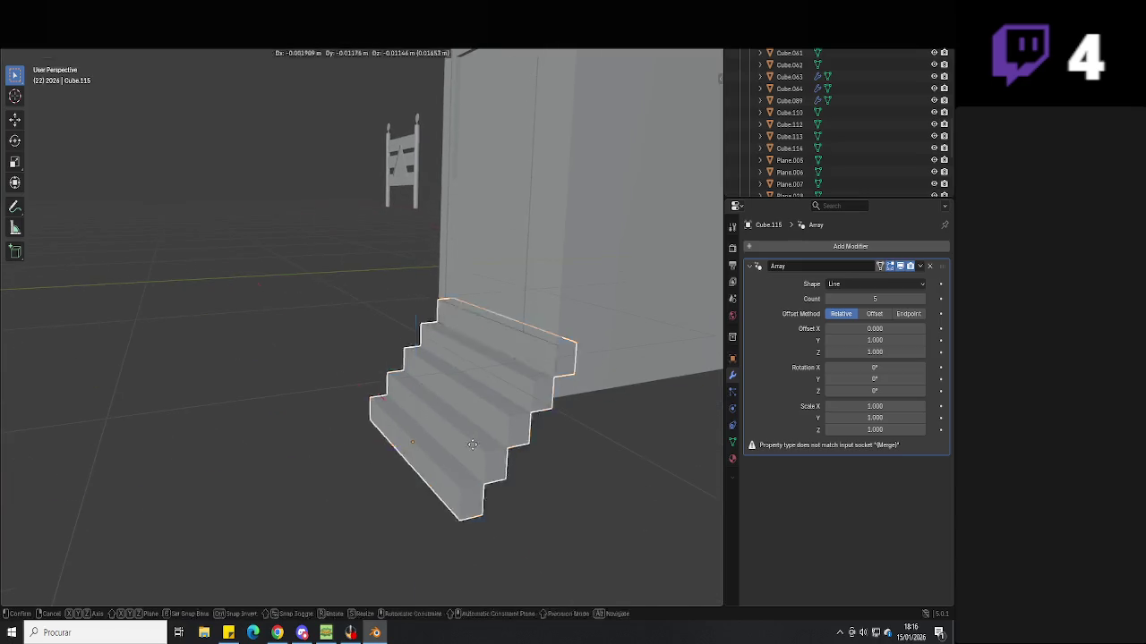
Set the whole staircase flush against the wall beneath the door
key("g")
left_click(464, 516)
key("g")
key("y")
key("y")
key("y")
key("y")
key("z")
left_click(442, 327)
middle_click_drag(519, 466, 524, 523)
mouse_move(458, 499)
middle_mouse_down()
mouse_move(486, 483)
mouse_move(402, 497)
mouse_move(404, 529)
mouse_move(419, 516)
middle_mouse_up()
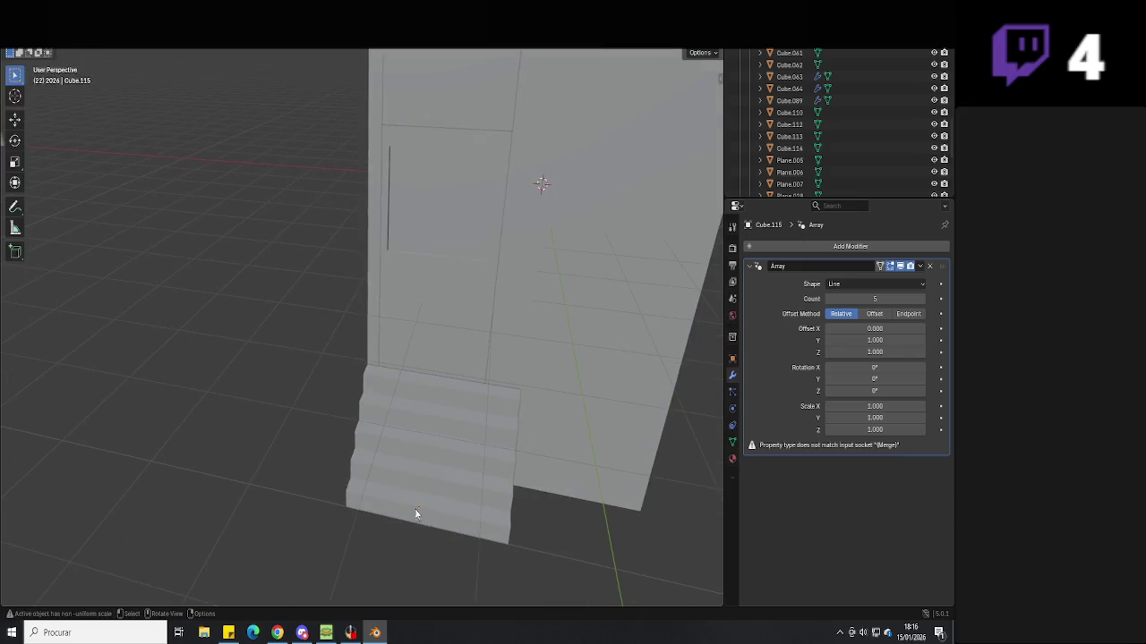
key("shift+a")
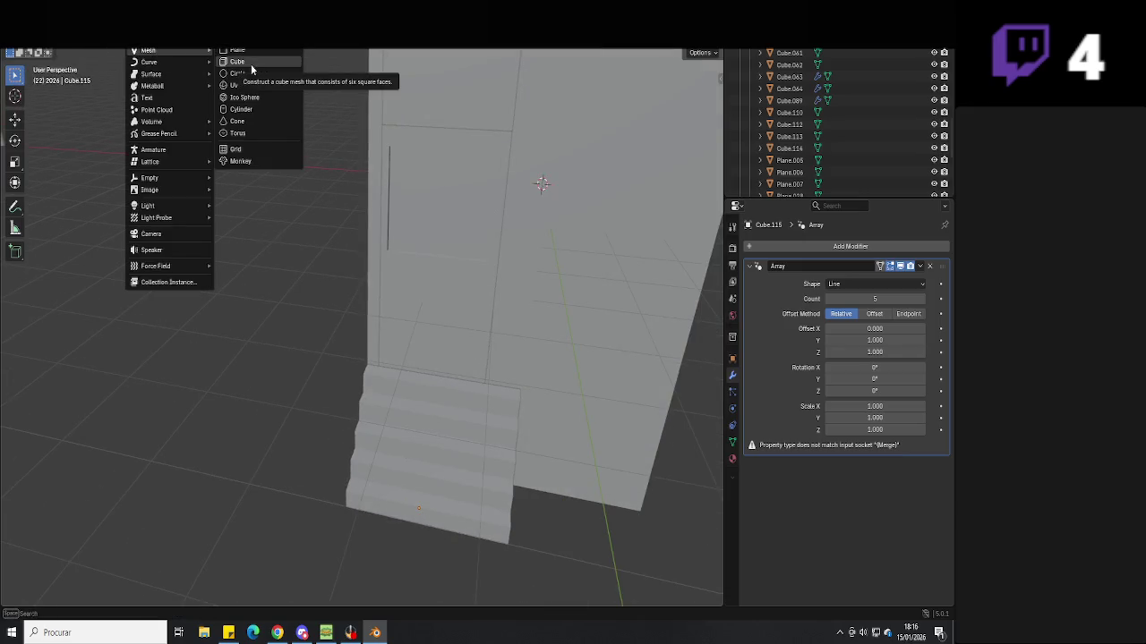
Add a cube and move it along X to sit beside the stairs
left_click(251, 63)
key("g")
key("x")
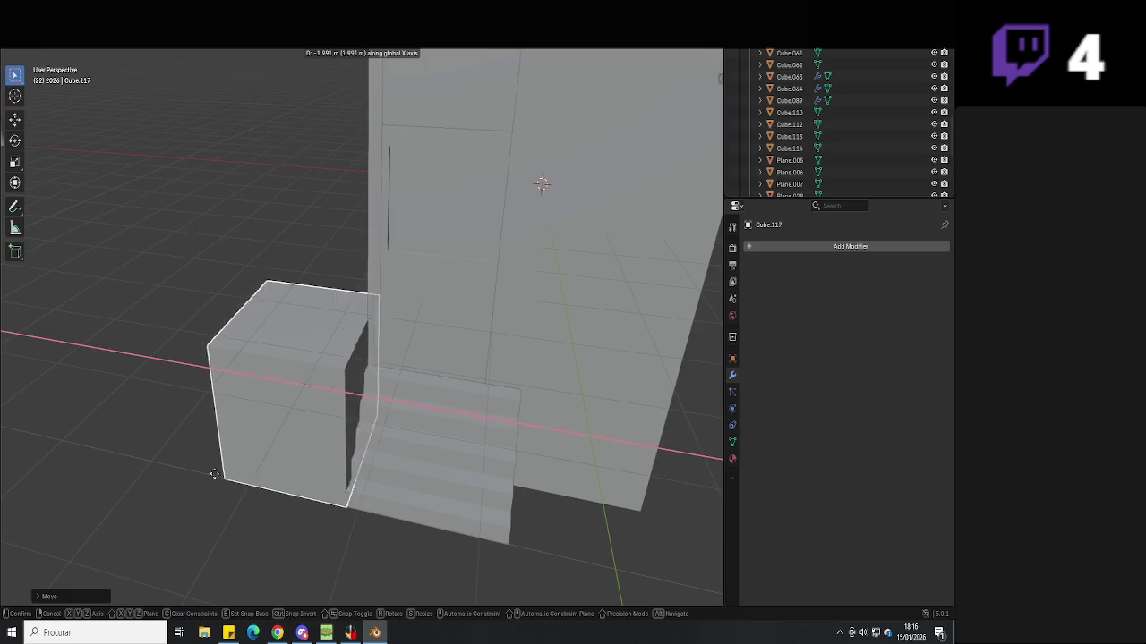
left_click(342, 511)
mouse_move(347, 516)
middle_mouse_down()
mouse_move(321, 486)
mouse_move(341, 418)
middle_mouse_up()
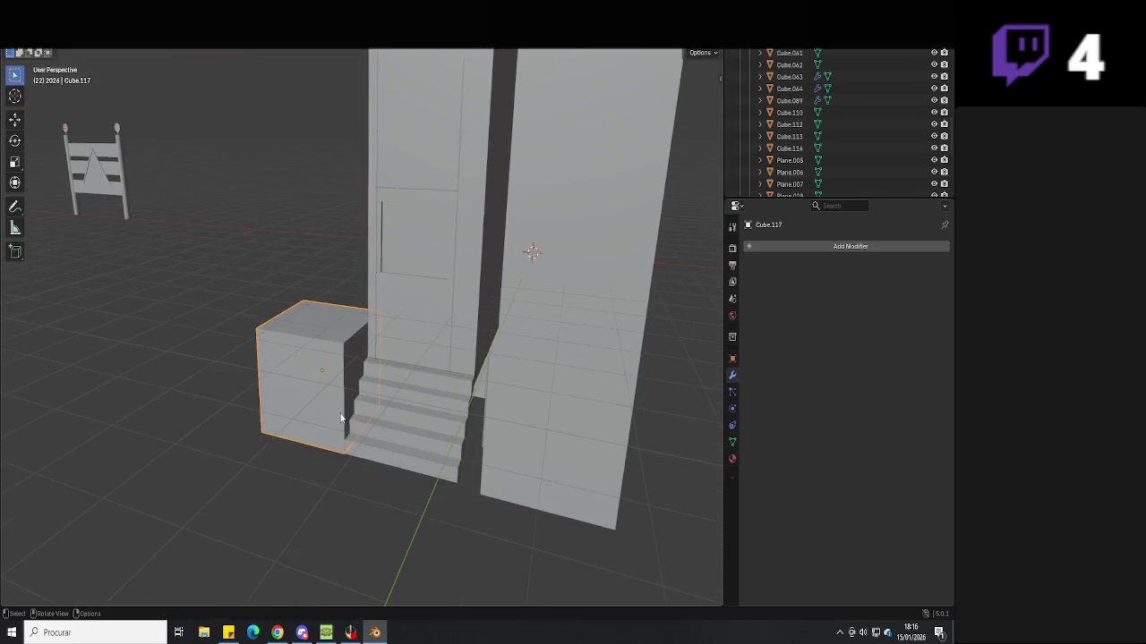
Raise the cube's top face along Z to make it a tall block
key("Tab")
left_click(332, 325)
key("g")
key("z")
left_click(335, 187)
key("Tab")
mouse_move(335, 187)
middle_mouse_down()
mouse_move(304, 374)
mouse_move(263, 458)
mouse_move(341, 435)
mouse_move(330, 445)
mouse_move(345, 447)
middle_mouse_up()
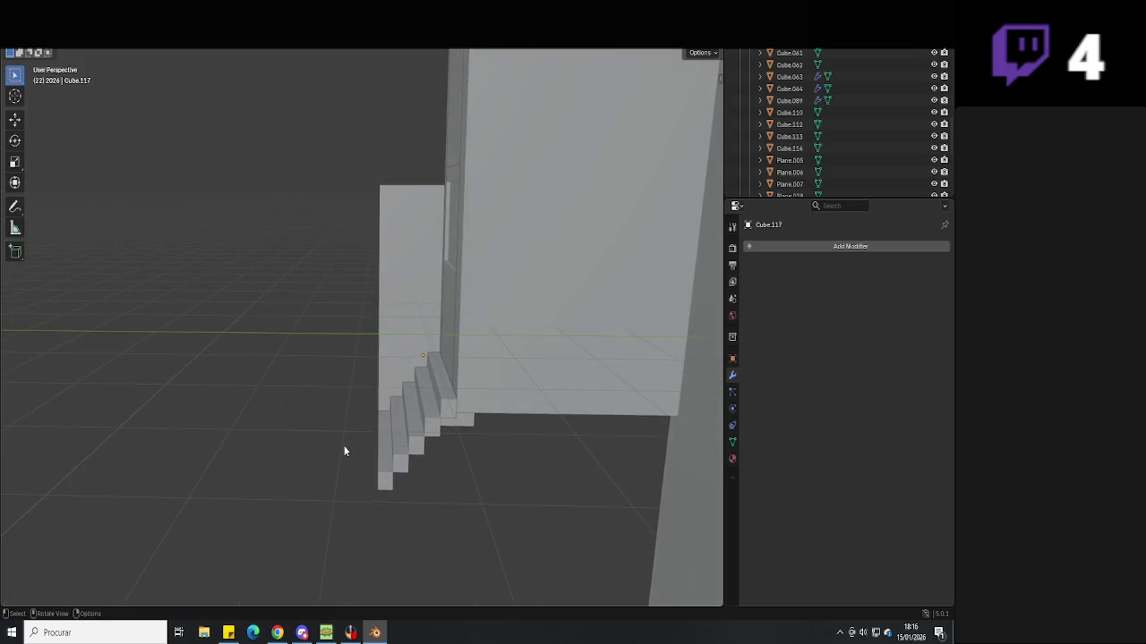
Slide the tall block along Y until it stands next to the stairs
left_click(392, 380)
key("g")
key("y")
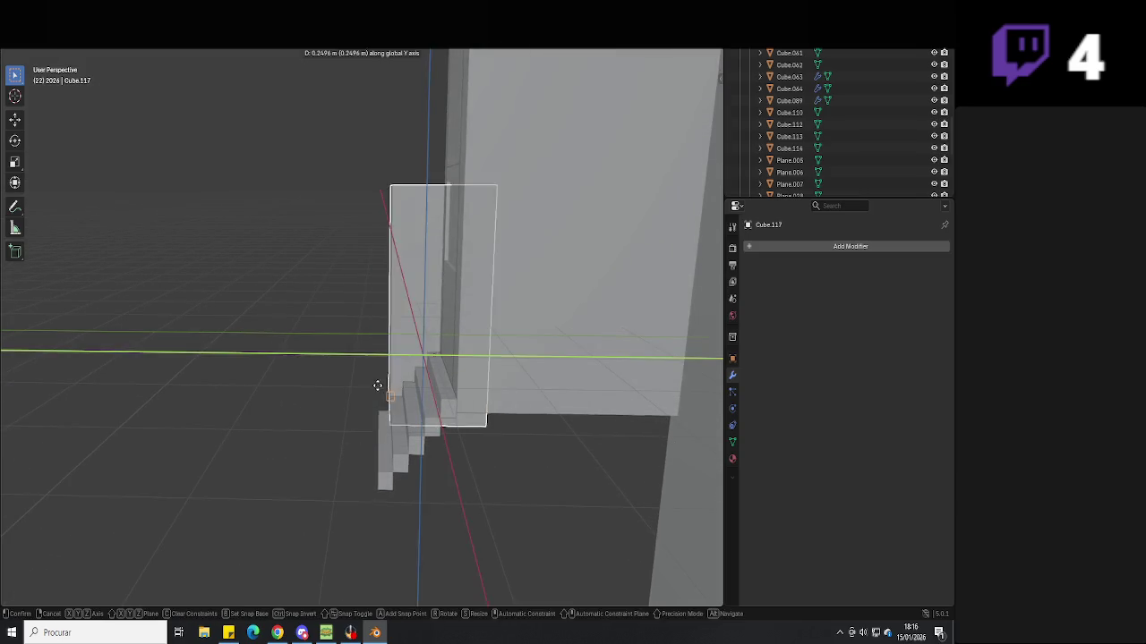
left_click(373, 387)
key("g")
key("y")
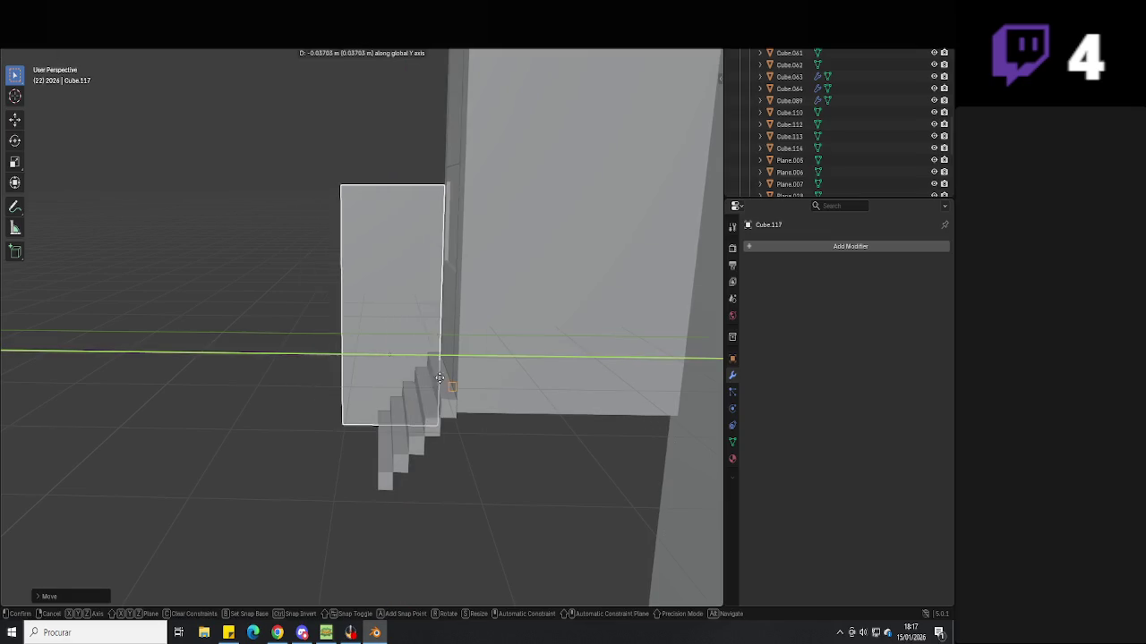
left_click(427, 416)
Shift the stairs along Y so they tuck against the tall block
left_click(429, 415)
mouse_move(431, 415)
middle_mouse_down()
mouse_move(450, 408)
mouse_move(439, 410)
mouse_move(437, 394)
middle_mouse_up()
key("g")
key("y")
left_click(344, 436)
key("Tab")
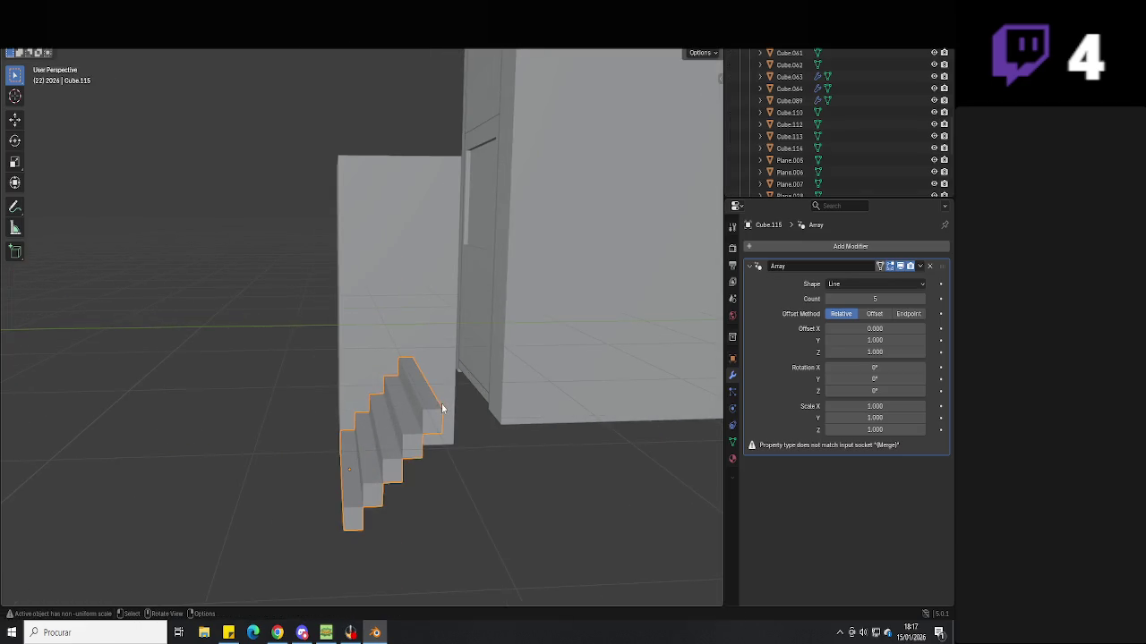
key("shift+a")
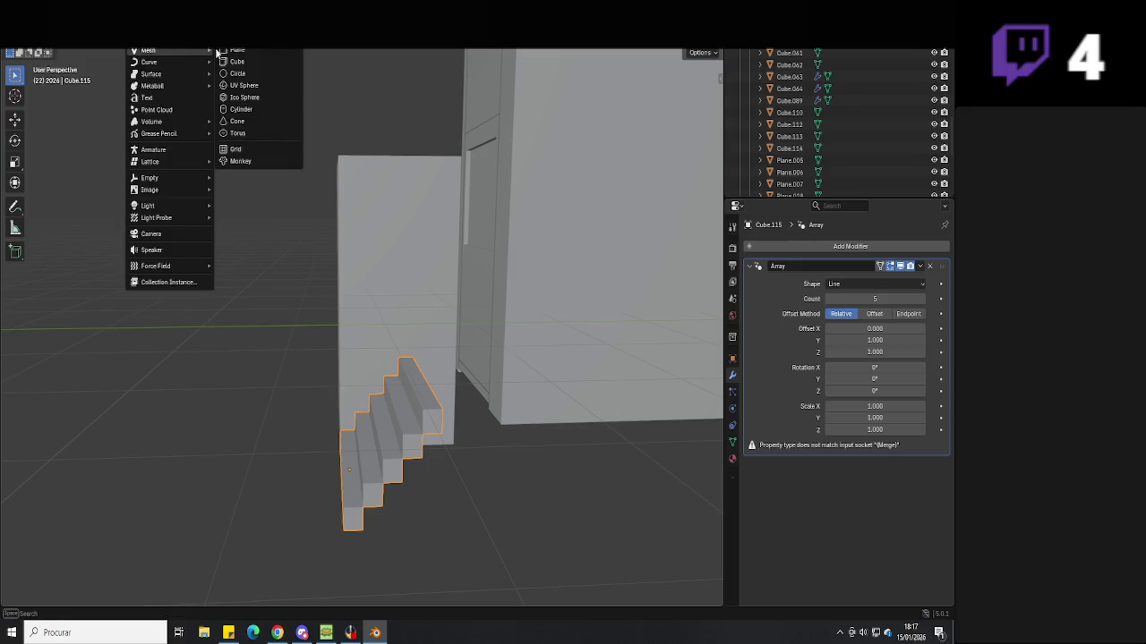
Add a plane for the landing and view it in wireframe edit mode
left_click(239, 50)
key("g")
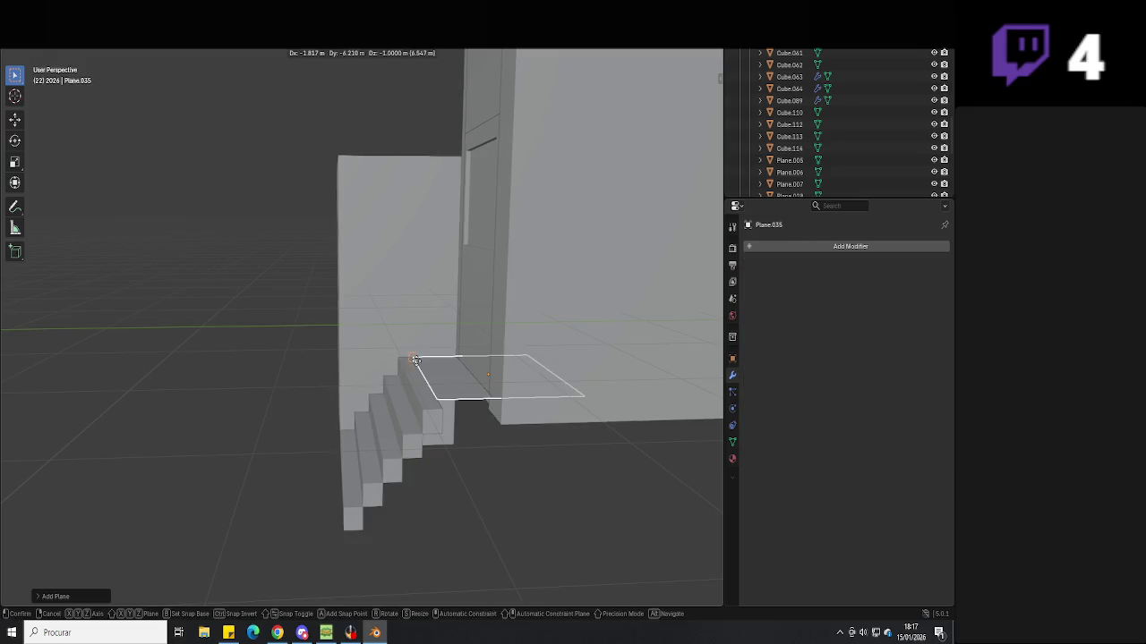
key("Tab")
mouse_move(418, 367)
middle_mouse_down()
mouse_move(581, 402)
mouse_move(481, 412)
middle_mouse_up()
key("shift+z")
Stretch one edge of the plane along Y onto the top step
left_click_drag(589, 379, 523, 472)
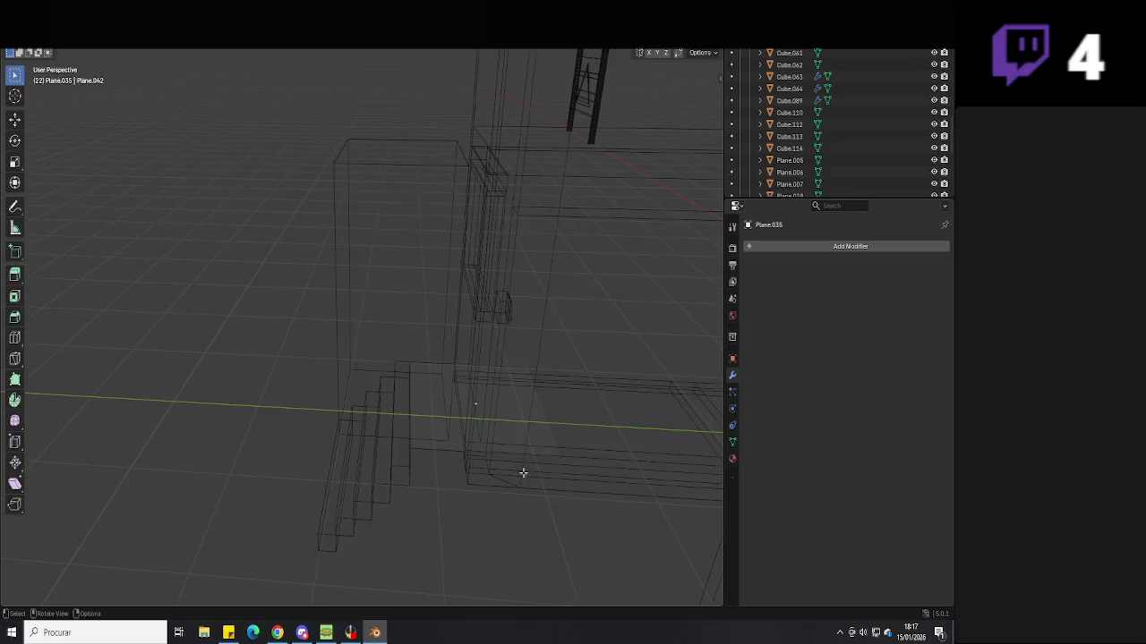
key("g")
key("y")
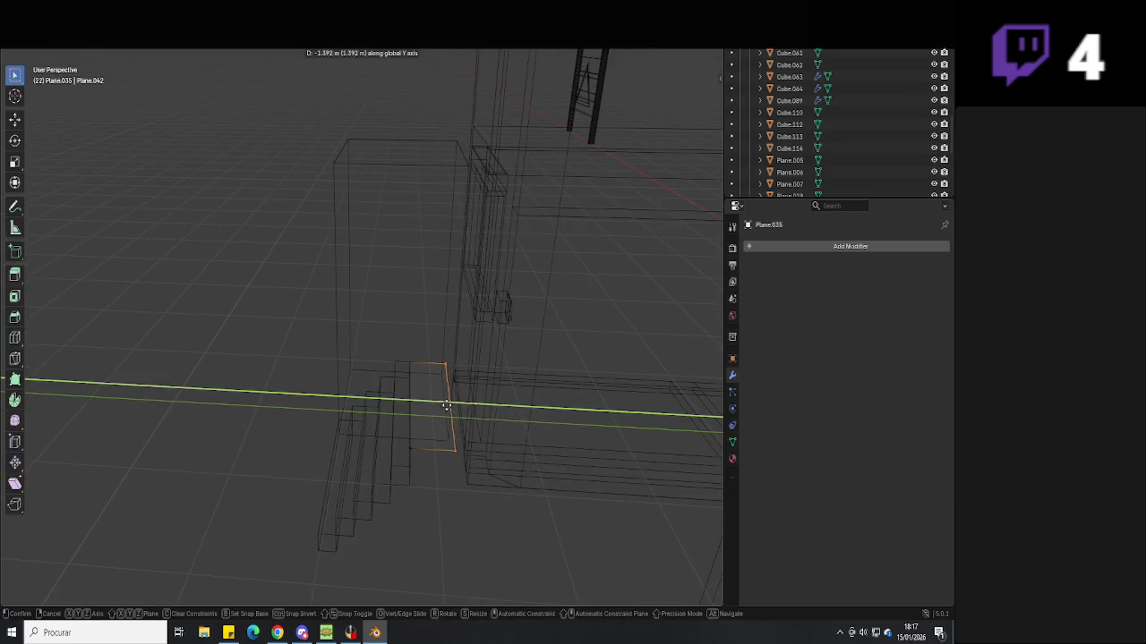
left_click(463, 447)
key("shift+z")
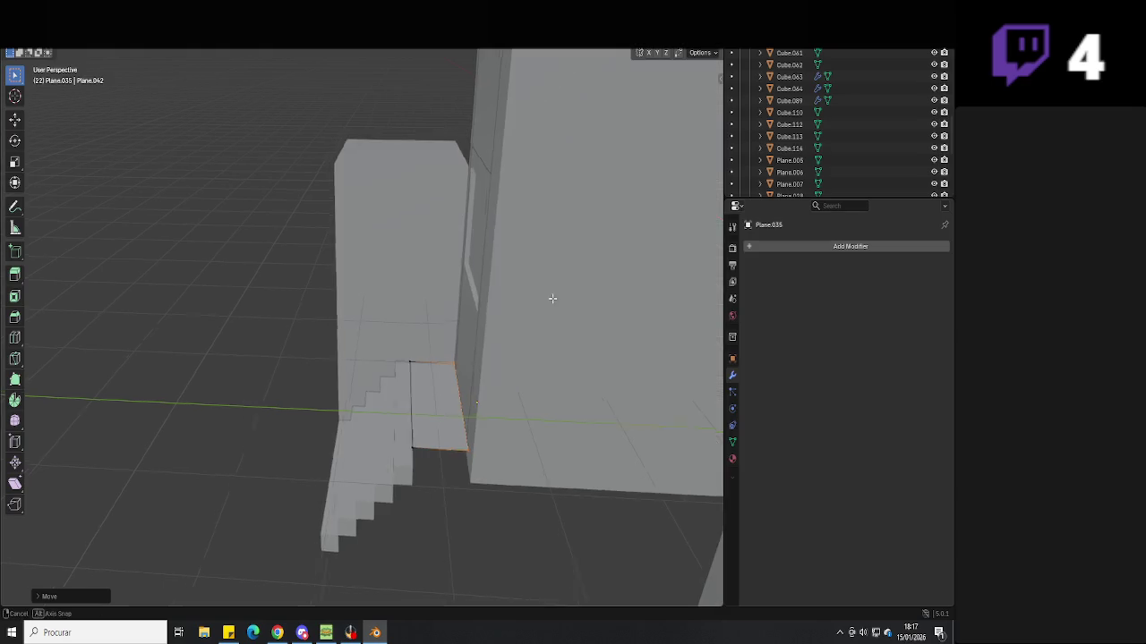
middle_click_drag(548, 297, 465, 259)
Cancel two trial X moves, then select the stairs
scroll(465, 302, "up", 3)
key("g")
key("x")
key("Escape")
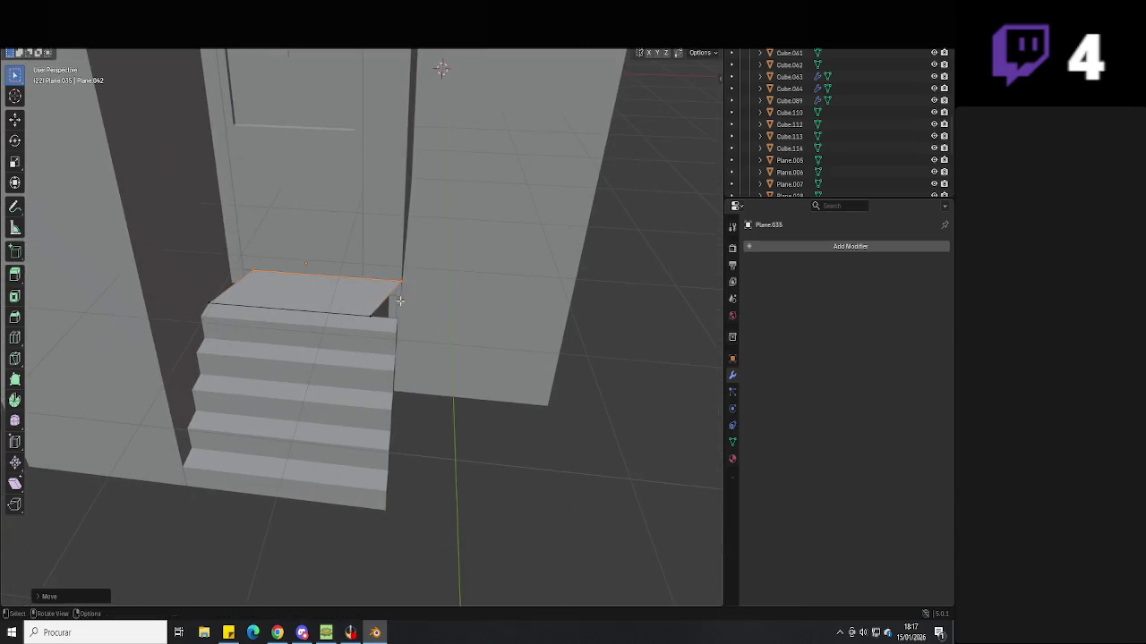
key("g")
key("x")
key("Escape")
mouse_move(352, 358)
middle_mouse_down()
mouse_move(410, 419)
mouse_move(345, 389)
mouse_move(432, 441)
mouse_move(353, 428)
mouse_move(432, 436)
mouse_move(466, 350)
mouse_move(434, 284)
mouse_move(342, 401)
mouse_move(463, 411)
mouse_move(465, 453)
middle_mouse_up()
left_click(345, 373)
Widen the ground plane by moving its edge along X, viewed from the top
left_click(434, 285)
key("Tab")
key("g")
key("x")
left_click(545, 469)
mouse_move(544, 468)
middle_mouse_down()
mouse_move(424, 474)
mouse_move(452, 462)
mouse_move(363, 484)
mouse_move(425, 482)
mouse_move(424, 555)
middle_mouse_up()
key("KP_7")
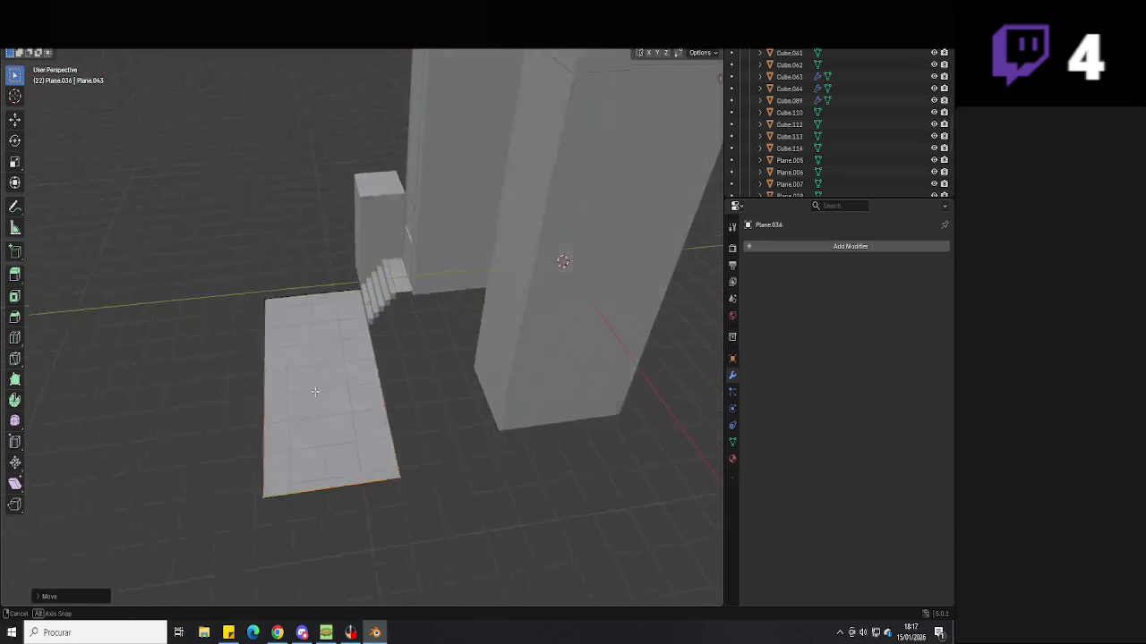
Reposition the plane's edge along X to extend the pad
key("g")
key("x")
left_click(334, 325)
key("g")
key("x")
left_click(356, 332)
Extrude a further edge section of the ground plane
key("e")
left_click(555, 409)
mouse_move(555, 409)
middle_mouse_down()
mouse_move(529, 404)
mouse_move(522, 352)
middle_mouse_up()
key("g")
key("x")
key("Escape")
Extend the plane's right edge along Y in two extruded sections
mouse_move(678, 414)
middle_mouse_down()
mouse_move(447, 417)
mouse_move(394, 334)
middle_mouse_up()
left_click_drag(393, 334, 308, 515)
key("g")
key("y")
left_click(454, 336)
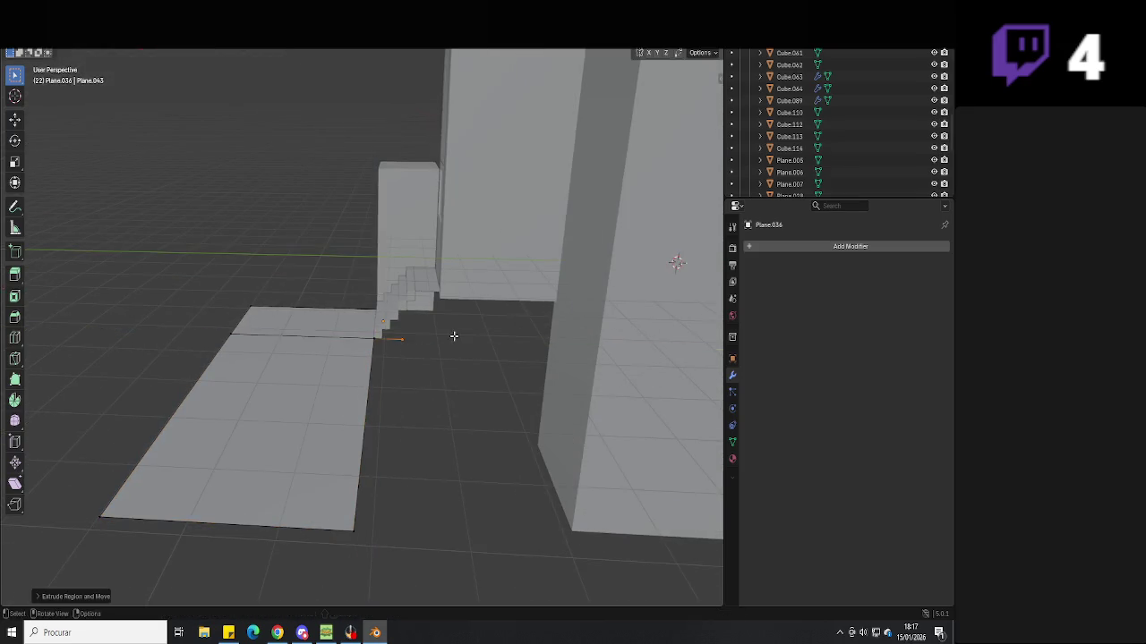
key("e")
key("y")
left_click(441, 289)
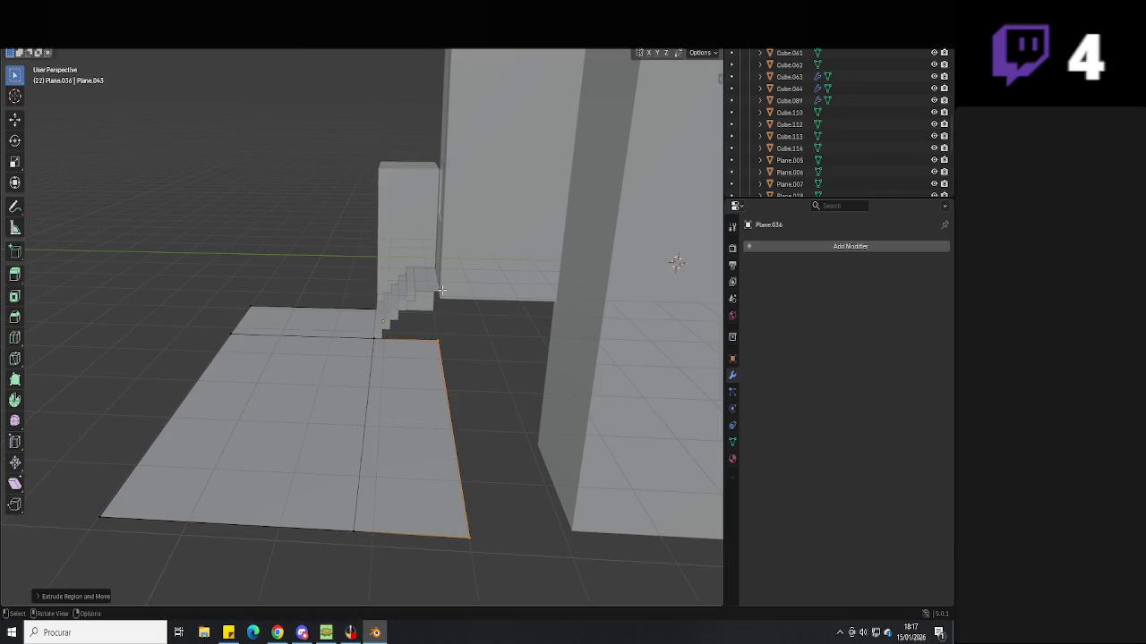
Paint-select an edge and extrude a new strip along X
scroll(452, 349, "up", 3)
mouse_move(425, 367)
middle_mouse_down()
mouse_move(451, 347)
mouse_move(549, 378)
mouse_move(498, 459)
mouse_move(576, 417)
mouse_move(522, 402)
mouse_move(519, 373)
middle_mouse_up()
scroll(549, 379, "down", 3)
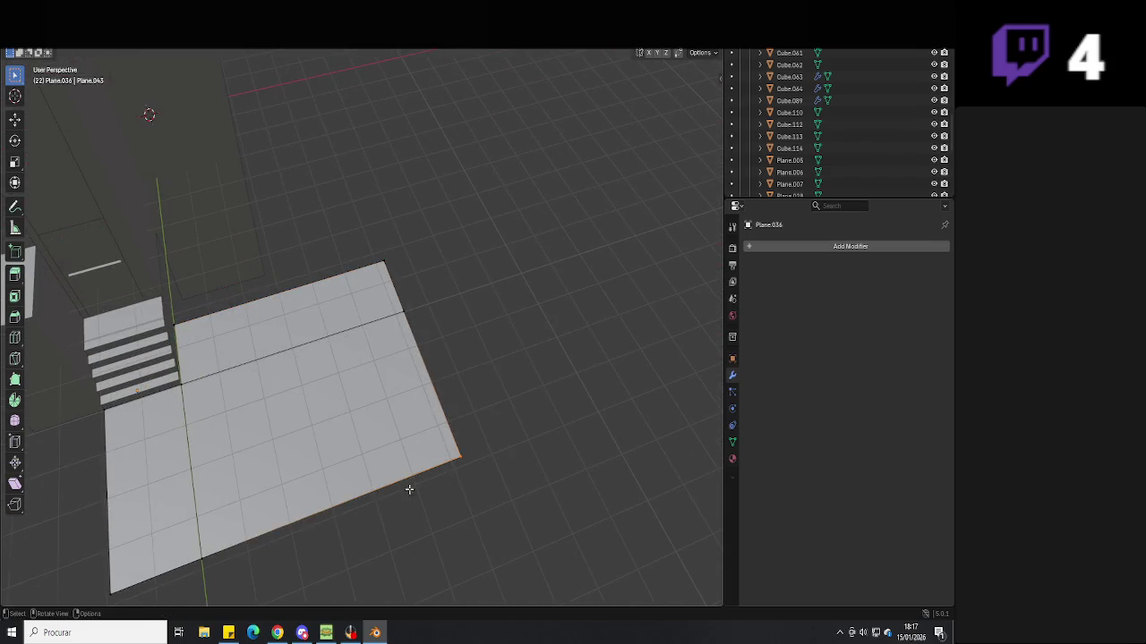
middle_click_drag(304, 430, 424, 391)
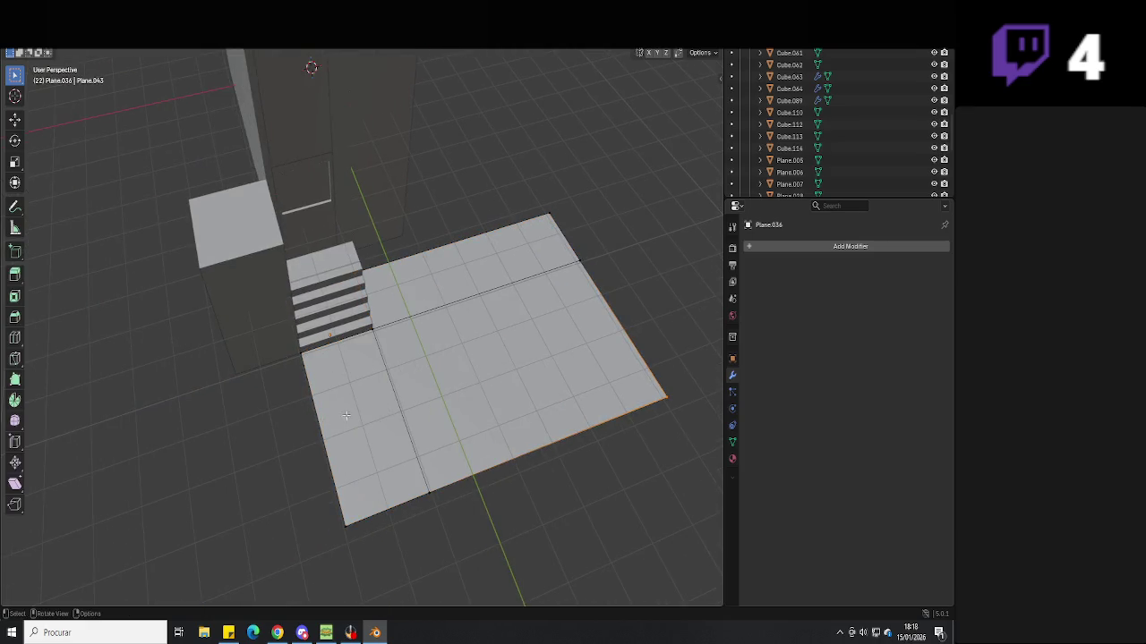
middle_click_drag(303, 535, 356, 304)
key("c")
key("e")
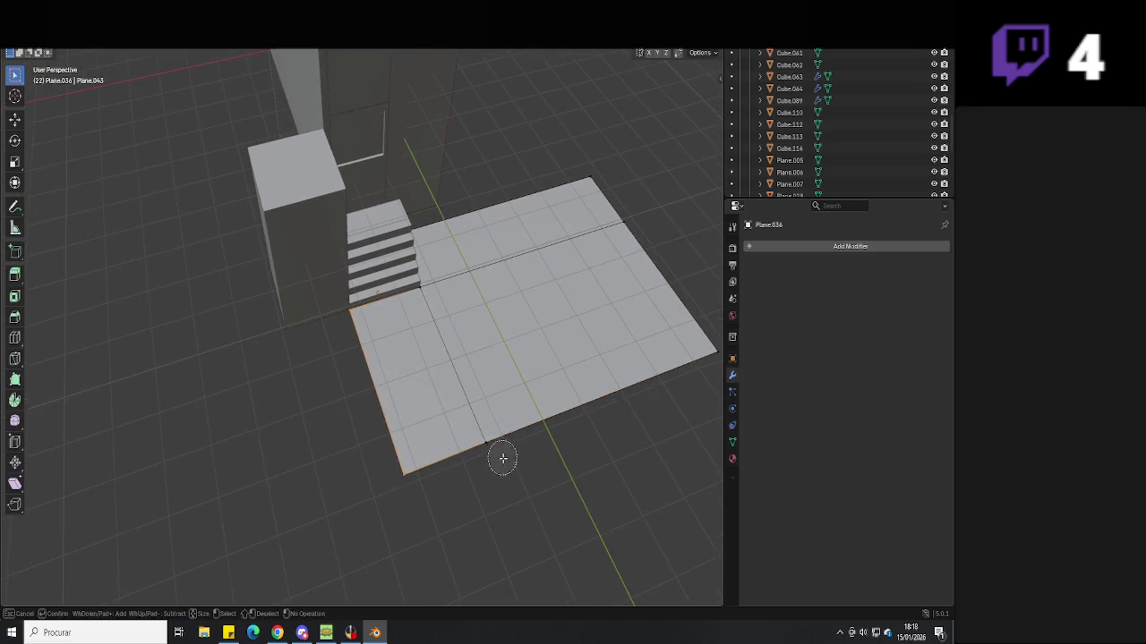
key("x")
left_click(385, 403)
Extrude another X strip and move the right-edge vertices along Y to angle the corner
middle_click_drag(385, 403, 350, 384)
key("e")
key("x")
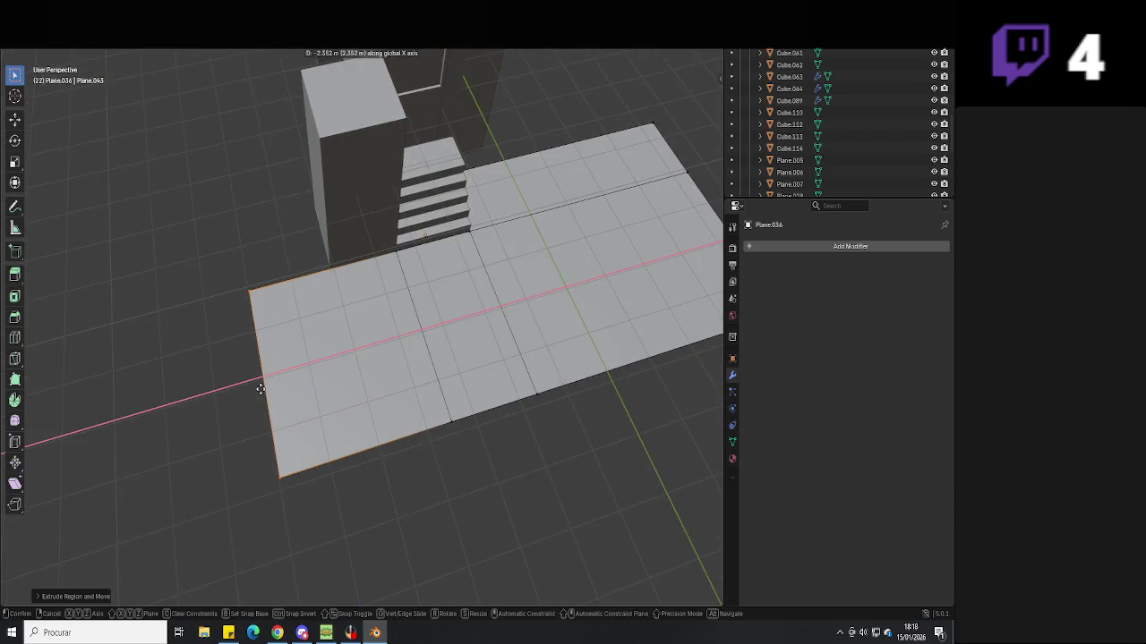
mouse_move(266, 383)
middle_mouse_down()
mouse_move(432, 388)
mouse_move(417, 366)
mouse_move(450, 393)
middle_mouse_up()
key("g")
key("x")
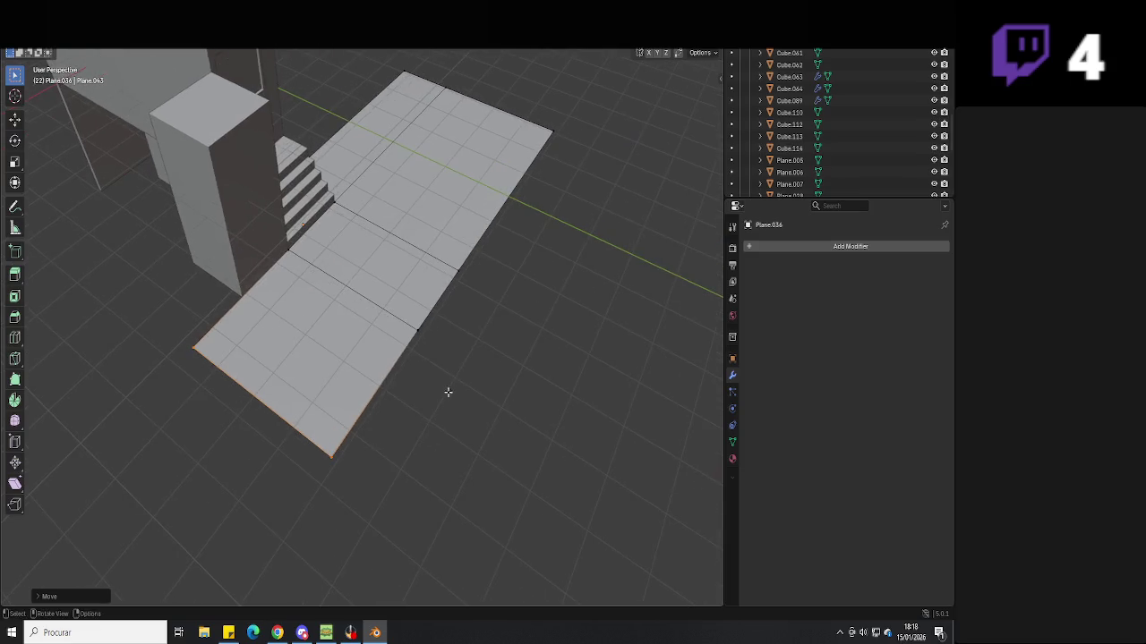
left_click_drag(518, 267, 420, 350)
key("g")
key("y")
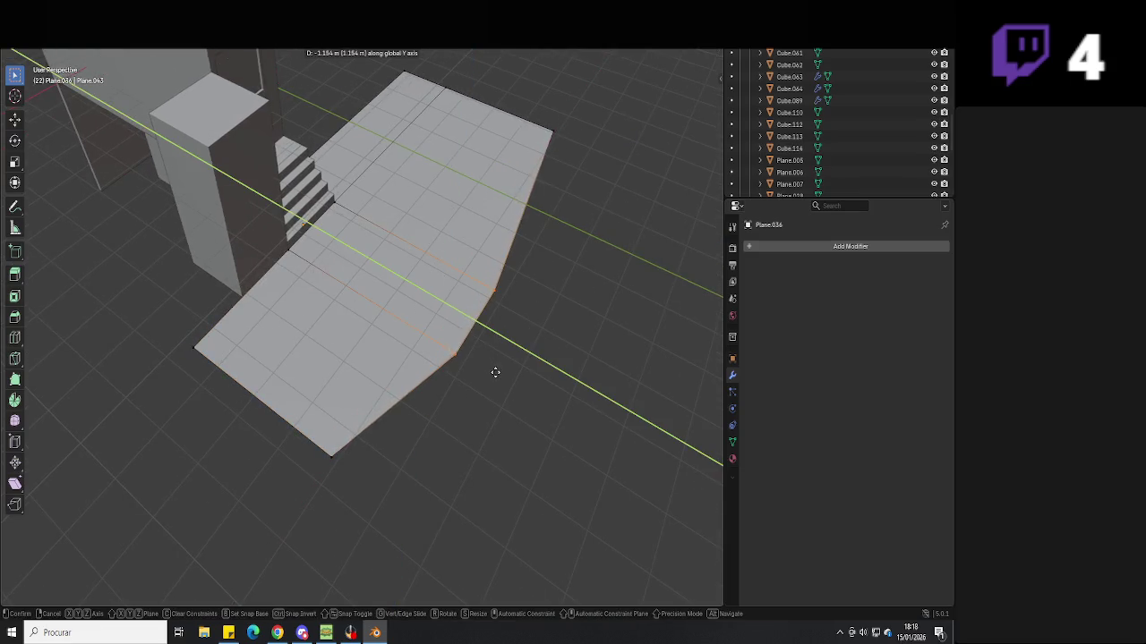
left_click(495, 372)
Extrude the whole ground plane into a thick slab
key("Tab")
mouse_move(467, 455)
middle_mouse_down()
mouse_move(504, 430)
mouse_move(501, 404)
mouse_move(453, 420)
mouse_move(412, 412)
mouse_move(451, 387)
middle_mouse_up()
key("Tab")
key("a")
key("e")
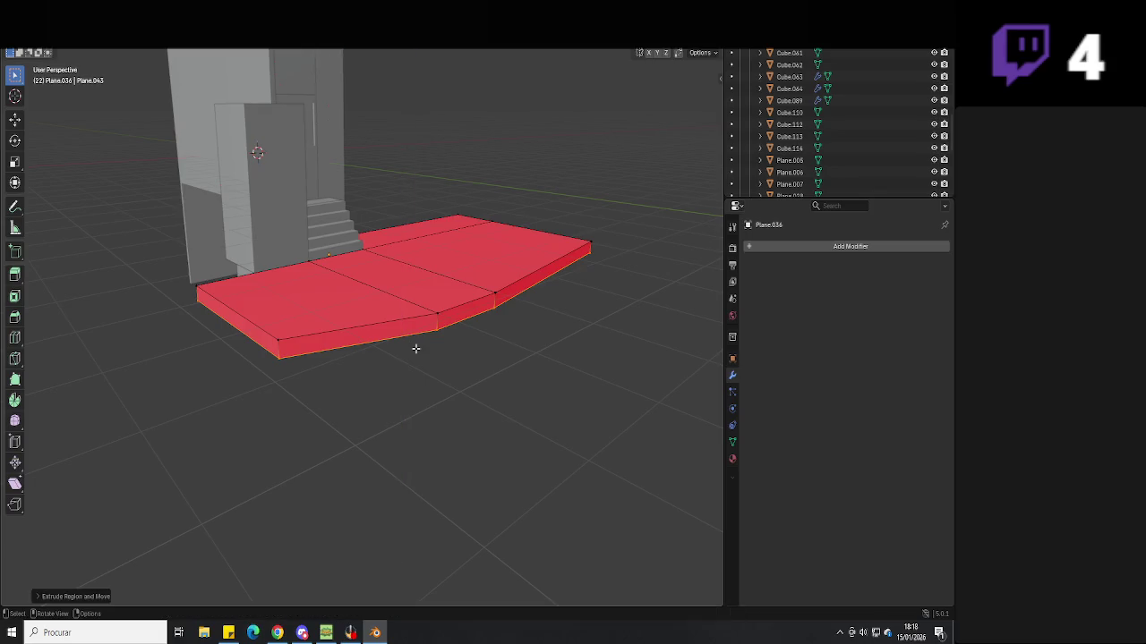
left_click(416, 349)
Check the face normals, leave Edit Mode and save the project
key("alt+n")
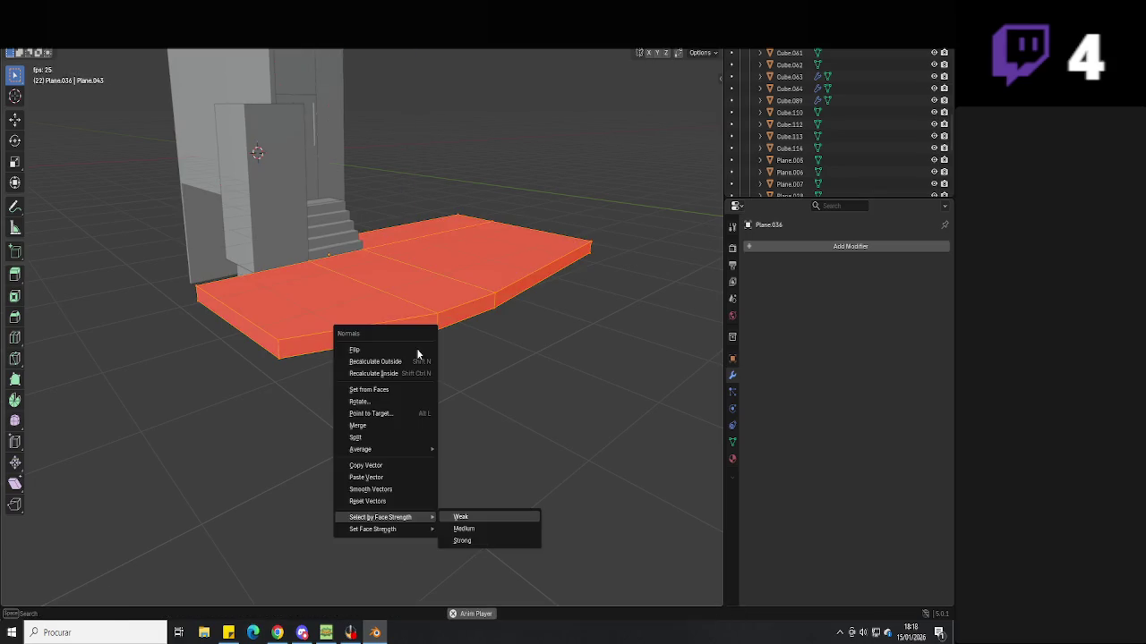
left_click(408, 361)
key("Tab")
middle_click_drag(414, 360, 440, 384)
key("ctrl+s")
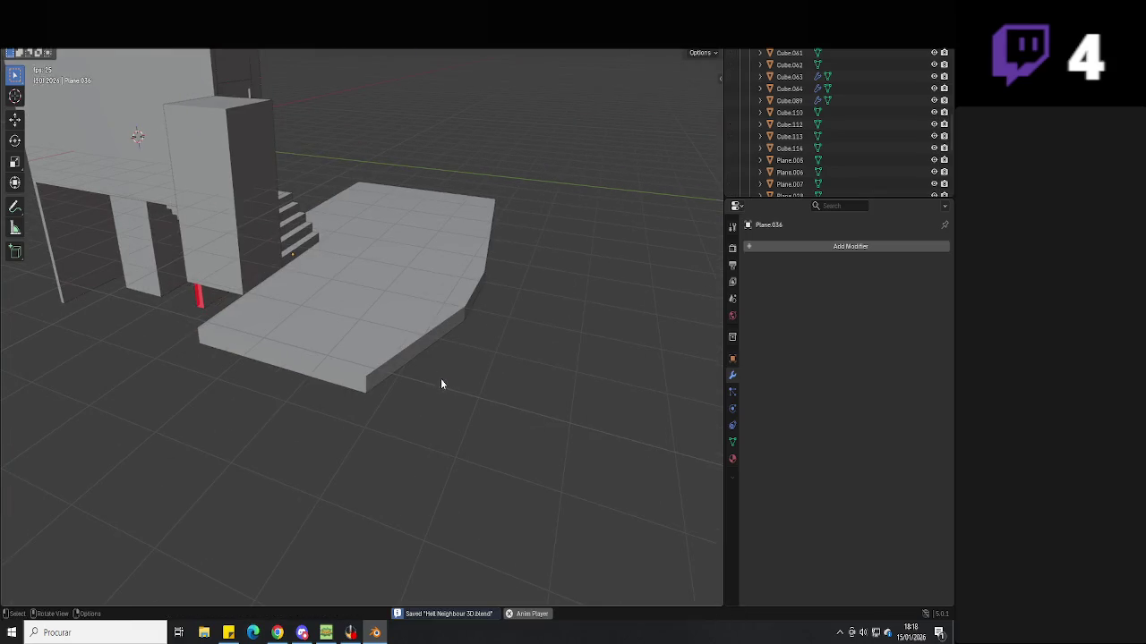
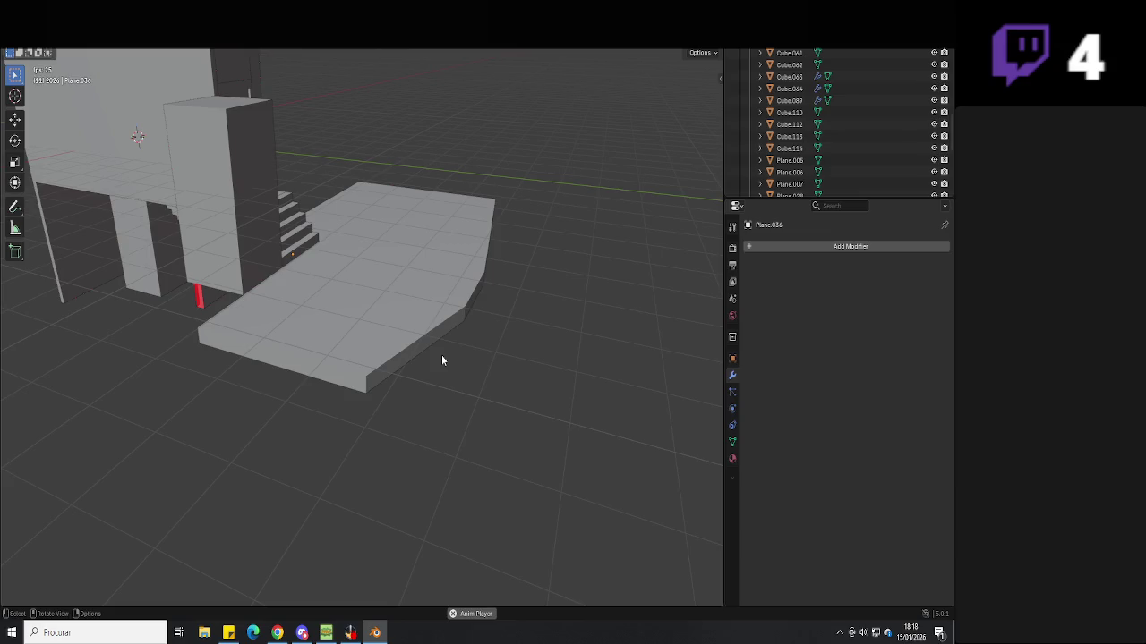
Save the Hello Neighbour house file
right_click(442, 354)
key("ctrl+s")
mouse_move(418, 384)
middle_mouse_down()
mouse_move(477, 378)
mouse_move(407, 349)
mouse_move(269, 332)
mouse_move(435, 389)
middle_mouse_up()
Widen the tall pillar beside the stairs by moving its middle edge onto the left edge
left_click(269, 332)
key("Tab")
left_click(347, 359)
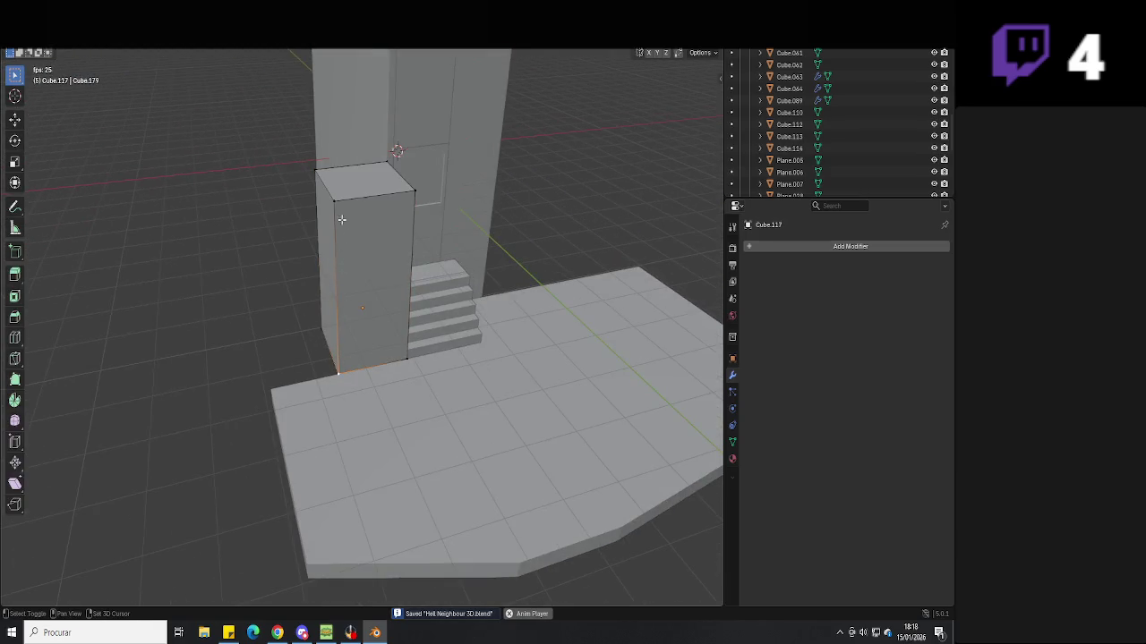
mouse_move(332, 335)
middle_mouse_down()
mouse_move(277, 358)
mouse_move(274, 376)
mouse_move(358, 379)
mouse_move(377, 356)
middle_mouse_up()
middle_click_drag(324, 240, 299, 420)
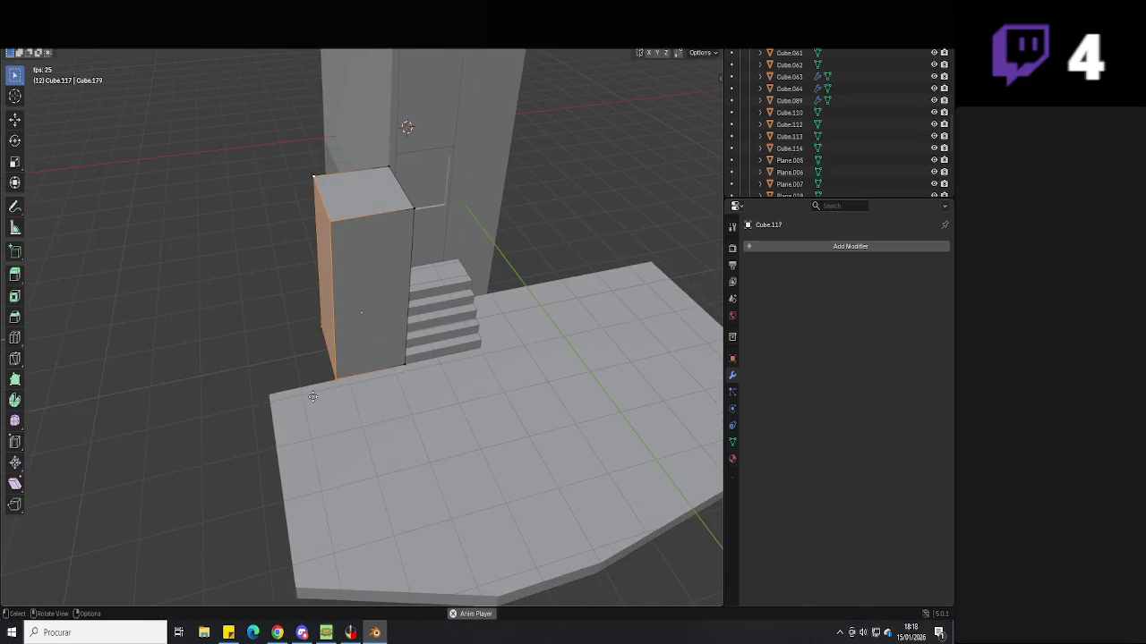
key("Tab")
key("Tab")
key("Tab")
left_click(332, 295, "alt")
key("g")
key("Tab")
mouse_move(273, 402)
middle_mouse_down()
mouse_move(209, 422)
mouse_move(261, 371)
mouse_move(247, 373)
mouse_move(550, 403)
mouse_move(506, 424)
middle_mouse_up()
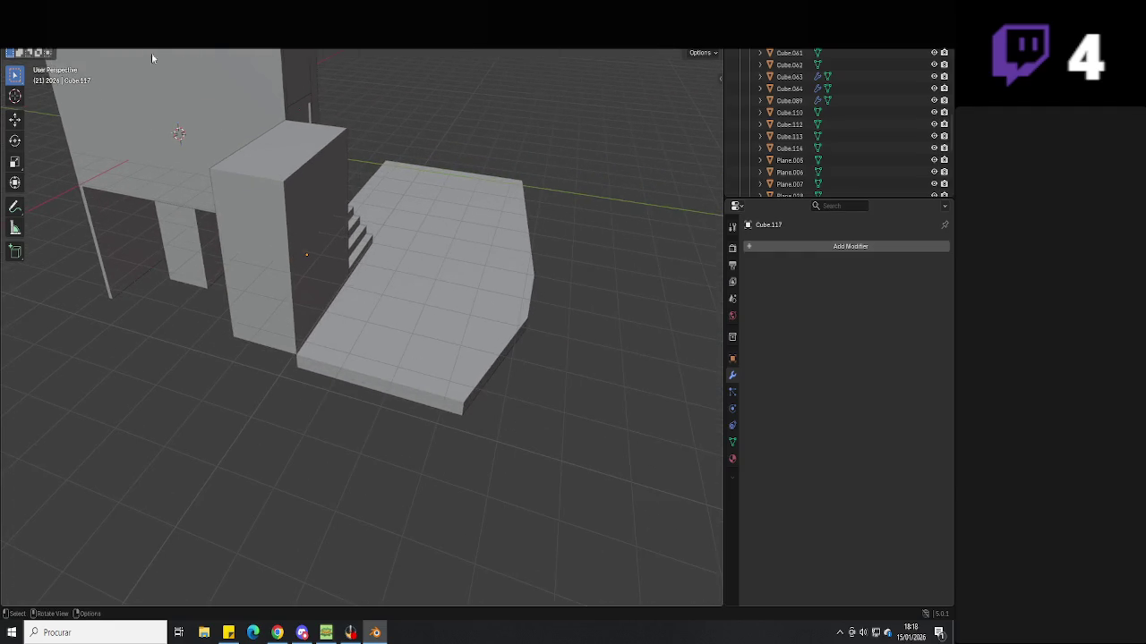
key("shift+a")
Add a new cube and place it at the platform's front corner
left_click(247, 64)
key("g")
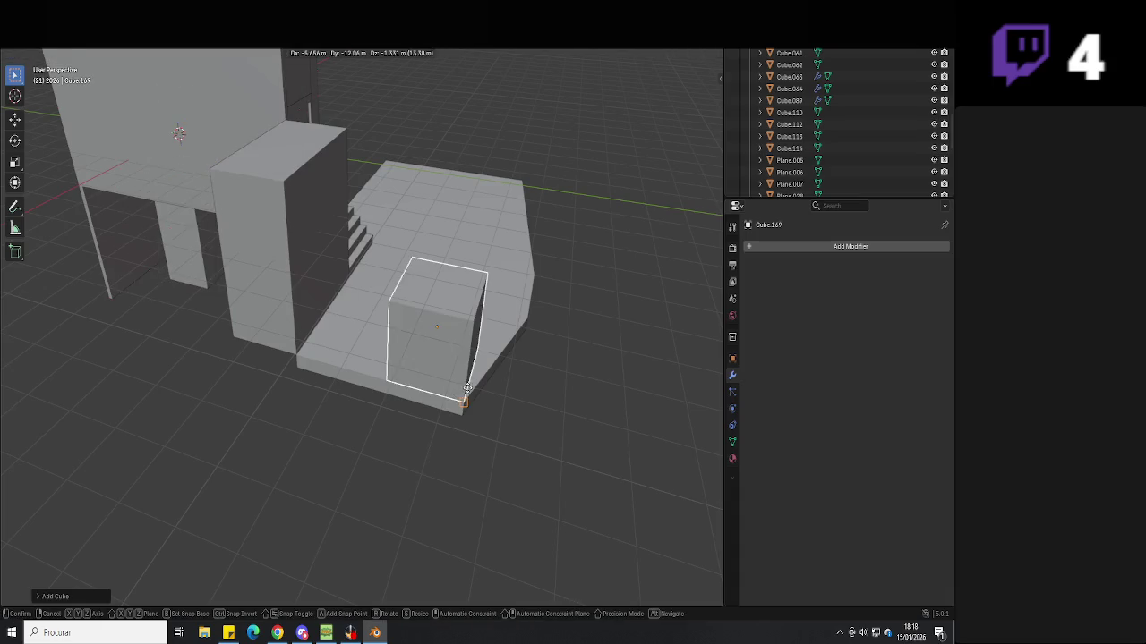
key("g")
left_click(560, 430)
left_click(472, 404)
mouse_move(472, 404)
middle_mouse_down()
mouse_move(501, 481)
mouse_move(442, 396)
mouse_move(547, 358)
mouse_move(519, 353)
mouse_move(564, 386)
mouse_move(513, 407)
mouse_move(367, 362)
middle_mouse_up()
Extrude the new cube's top face upward into a stacked block
key("Tab")
key("Tab")
key("Tab")
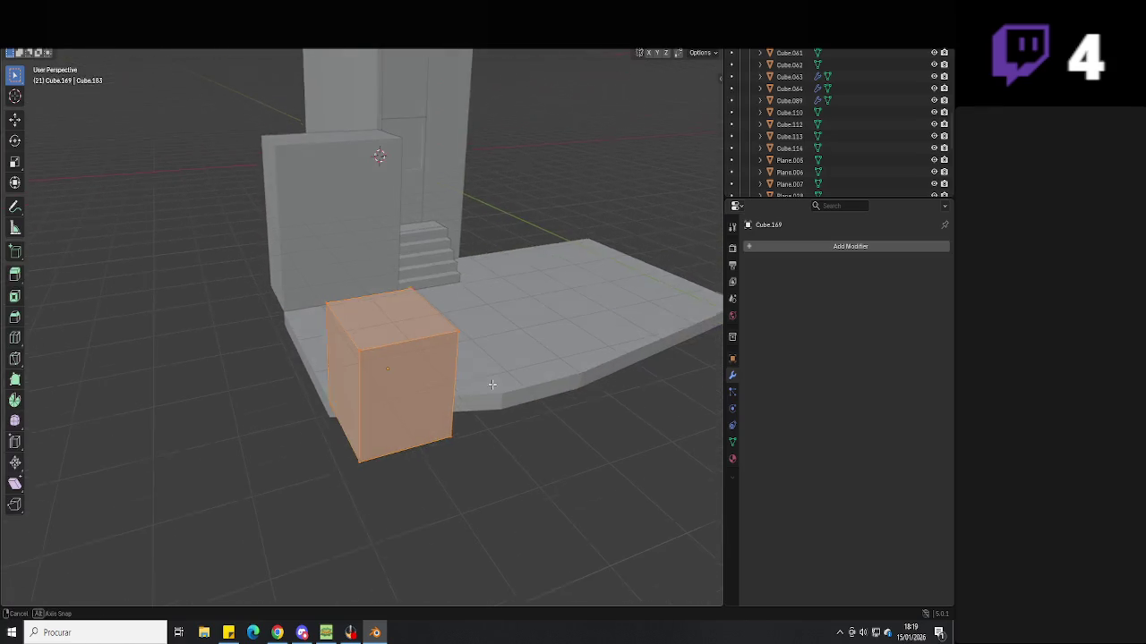
left_click(367, 362)
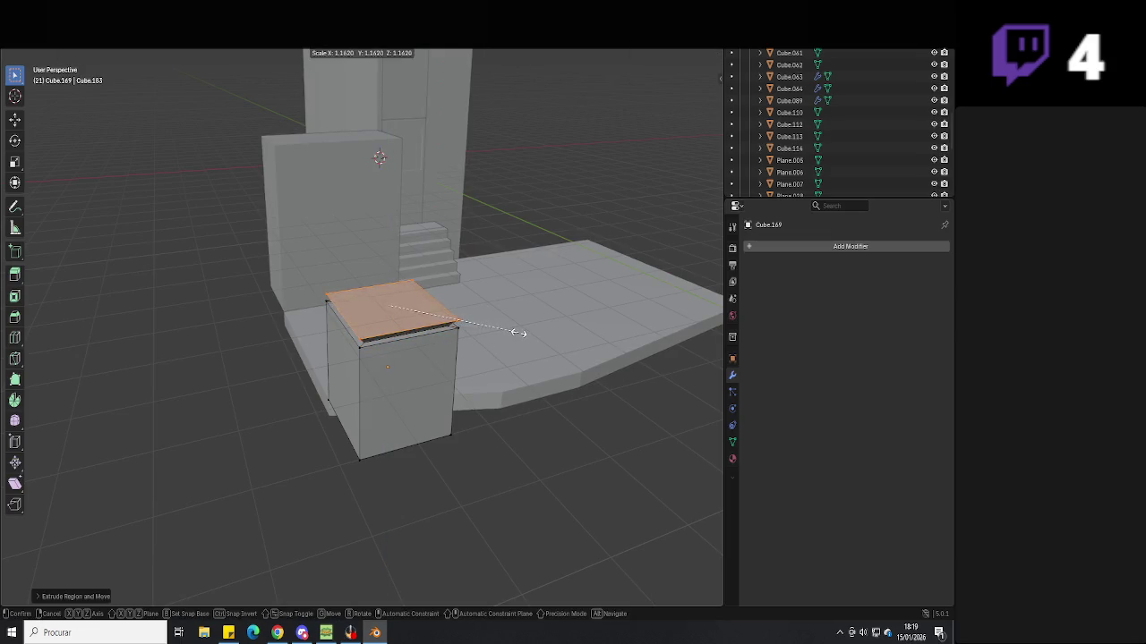
left_click(519, 331)
key("e")
left_click(541, 136)
key("Tab")
mouse_move(483, 423)
middle_mouse_down()
mouse_move(406, 428)
mouse_move(339, 370)
middle_mouse_up()
Move the top face of the middle box by the stairs to a new height
left_click(421, 321)
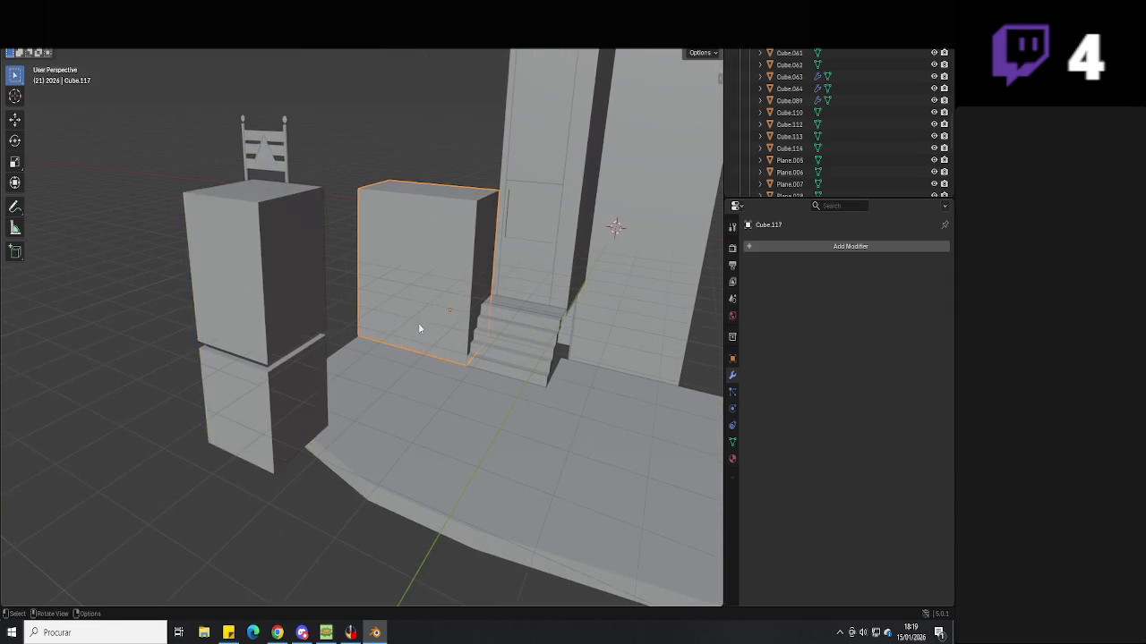
middle_click_drag(421, 321, 384, 269)
key("Tab")
left_click(448, 190)
key("g")
key("x")
left_click(284, 176)
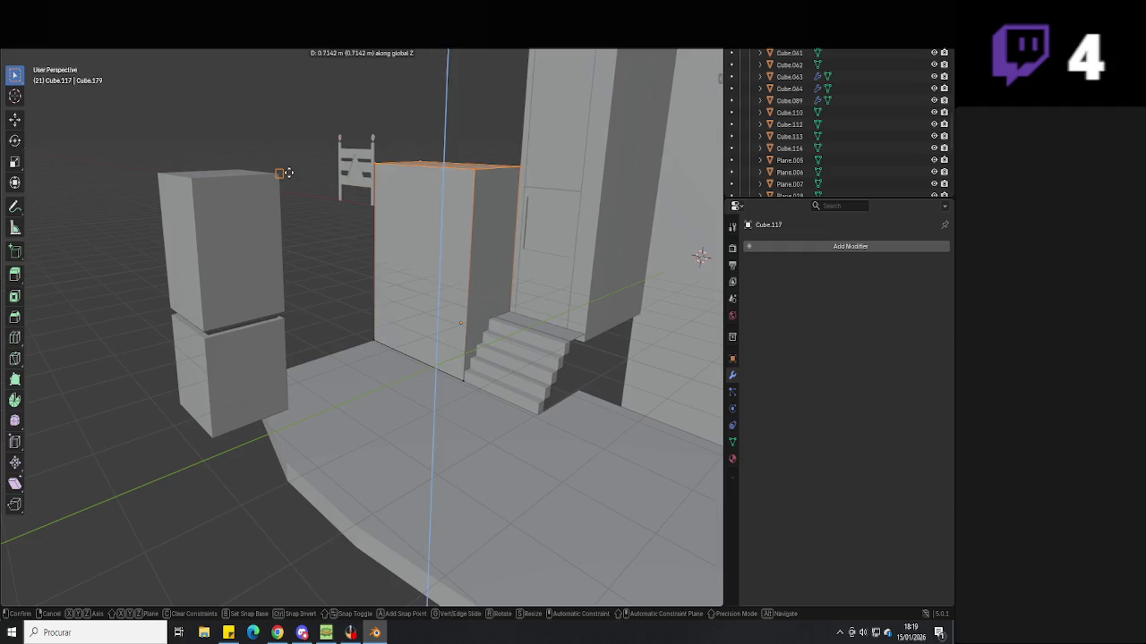
mouse_move(284, 176)
middle_mouse_down()
mouse_move(243, 304)
mouse_move(327, 309)
middle_mouse_up()
key("Tab")
Select the new stacked pillar and frame its top from the front
left_click(242, 304)
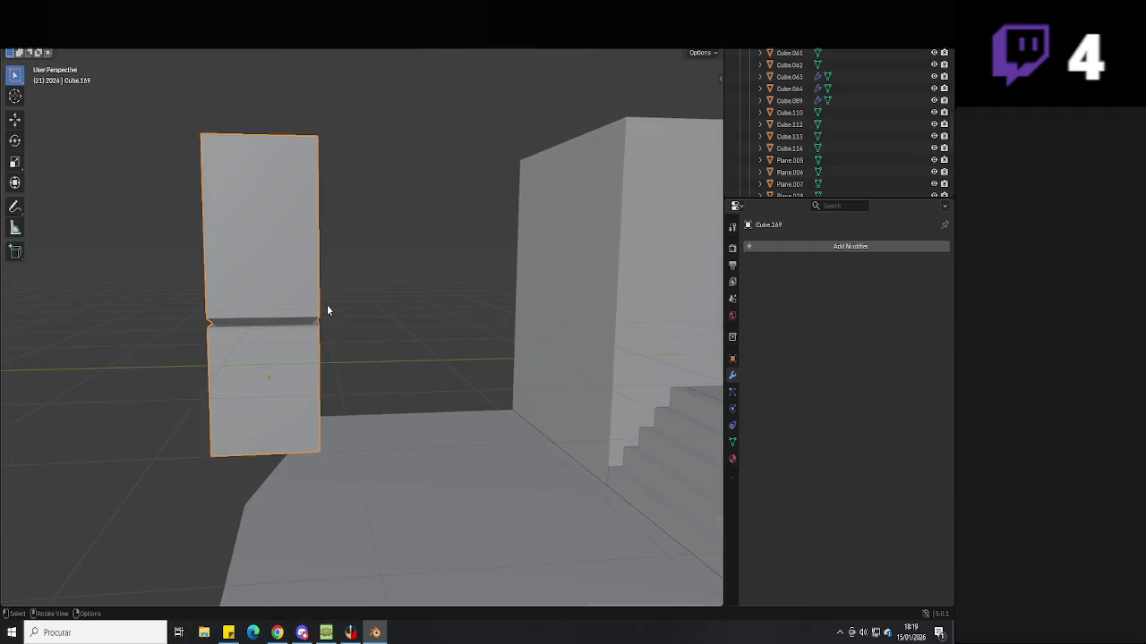
key("KP_1")
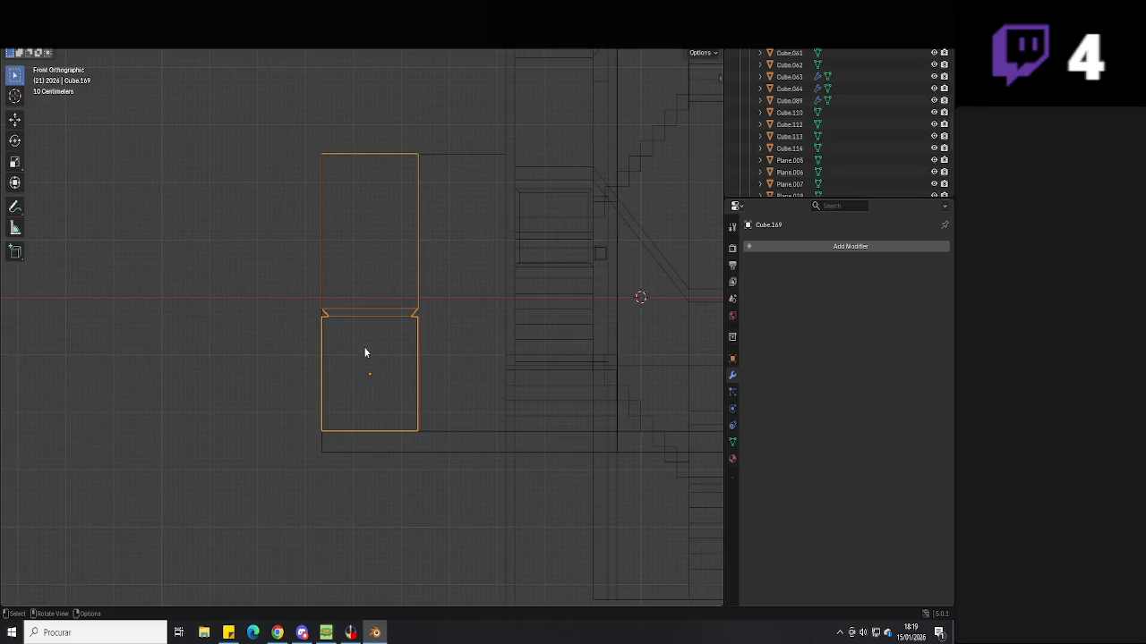
middle_click_drag(391, 340, 402, 371, "shift")
scroll(402, 371, "up", 4)
scroll(430, 319, "down", 3)
middle_click_drag(445, 296, 517, 325)
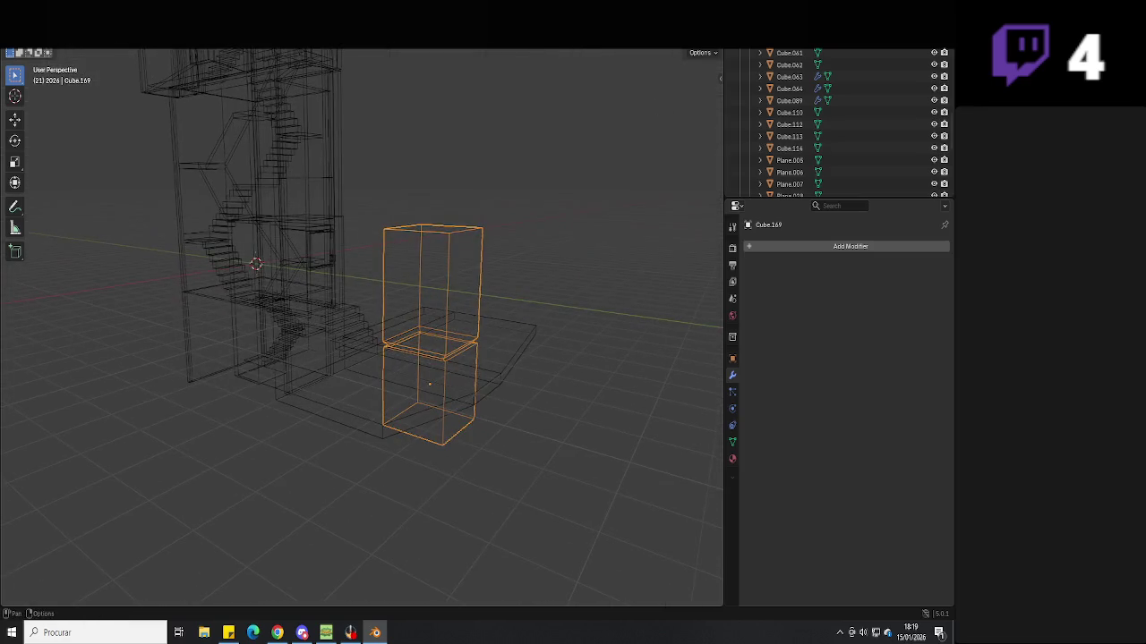
key("shift+z")
middle_click_drag(633, 112, 409, 307)
Extrude the pillar's top toward the neighbouring box, working in wireframe view
key("Tab")
left_click(448, 246)
key("e")
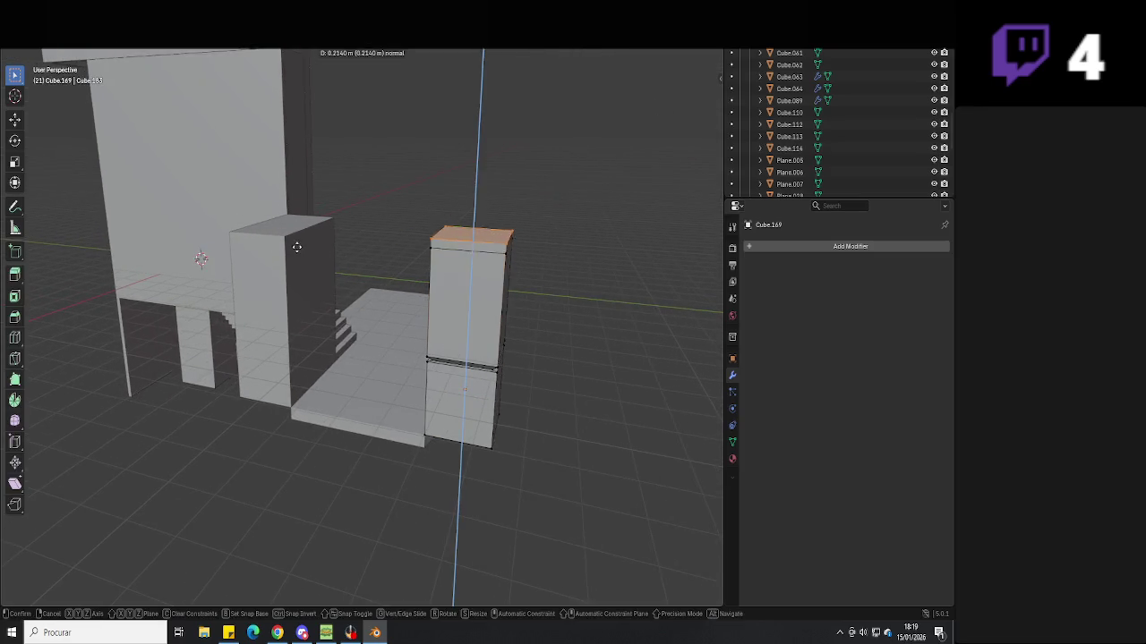
key("Escape")
key("shift+z")
left_click_drag(476, 210, 377, 292)
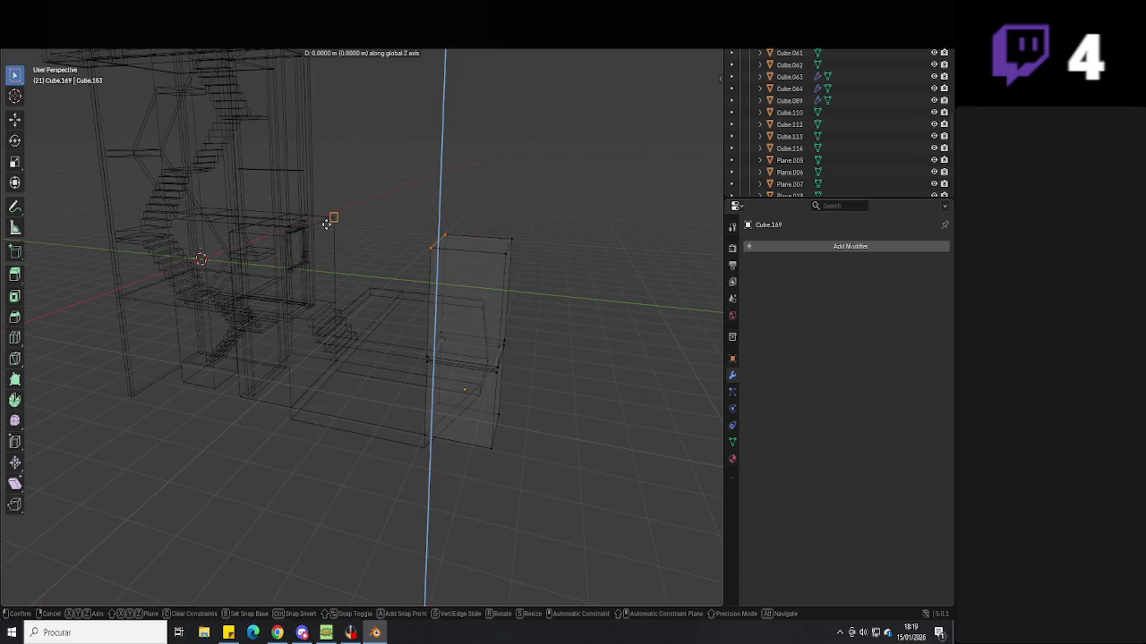
key("Escape")
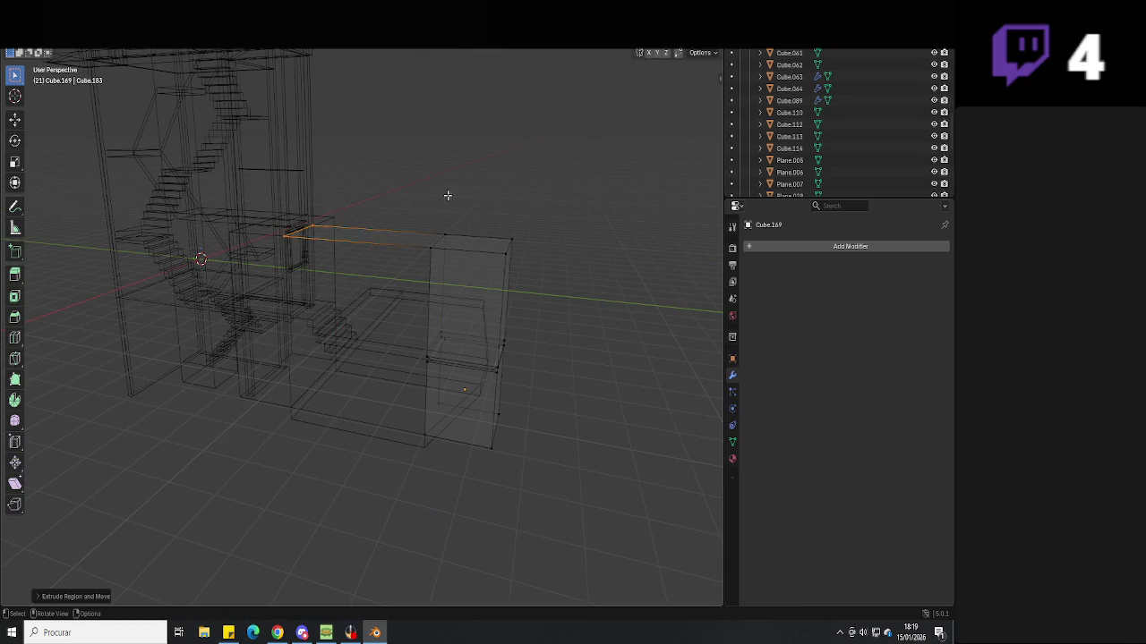
key("shift+z")
mouse_move(468, 215)
middle_mouse_down()
mouse_move(494, 292)
mouse_move(373, 309)
mouse_move(410, 323)
middle_mouse_up()
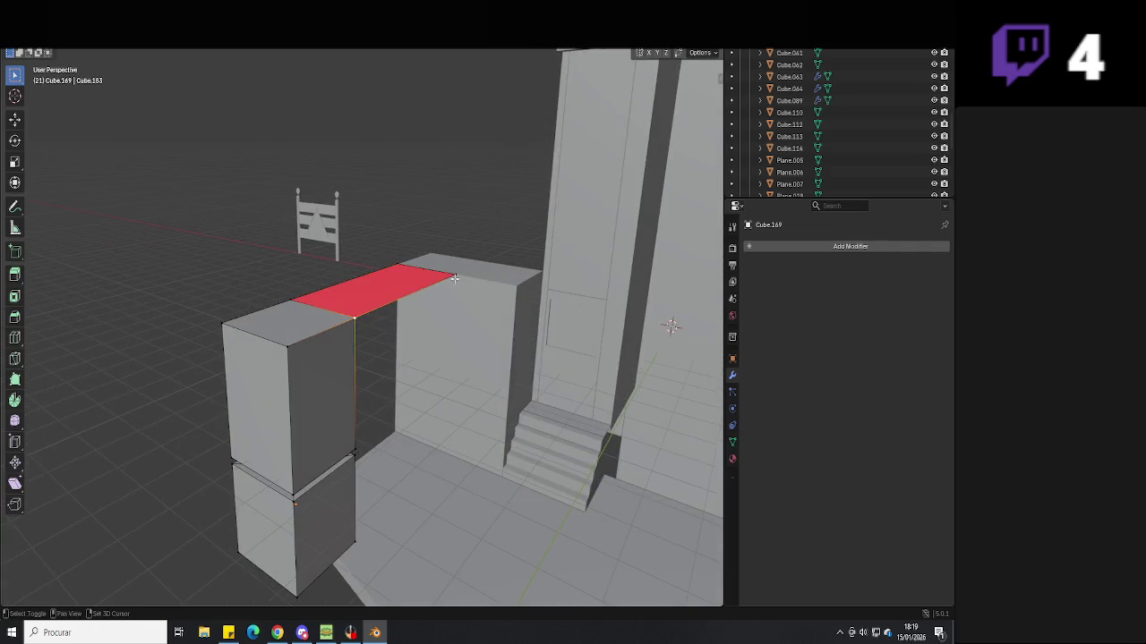
Extend the slab toward the far box, undoing the first extrusion attempt
middle_click_drag(454, 278, 470, 300)
key("e")
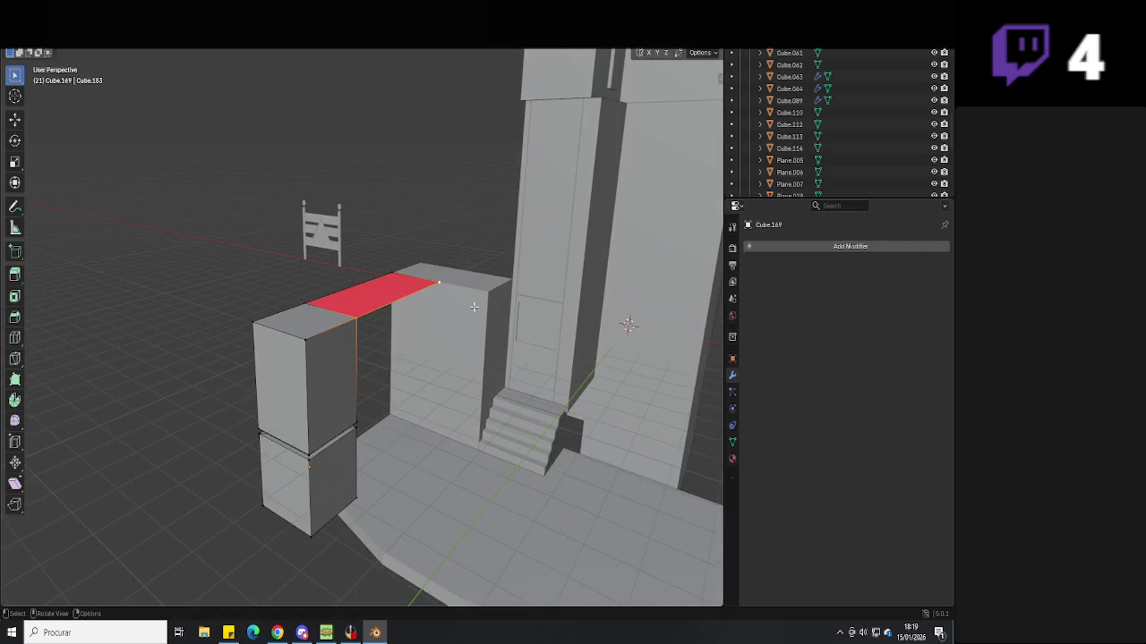
key("e")
left_click(487, 303)
key("ctrl+z")
key("e")
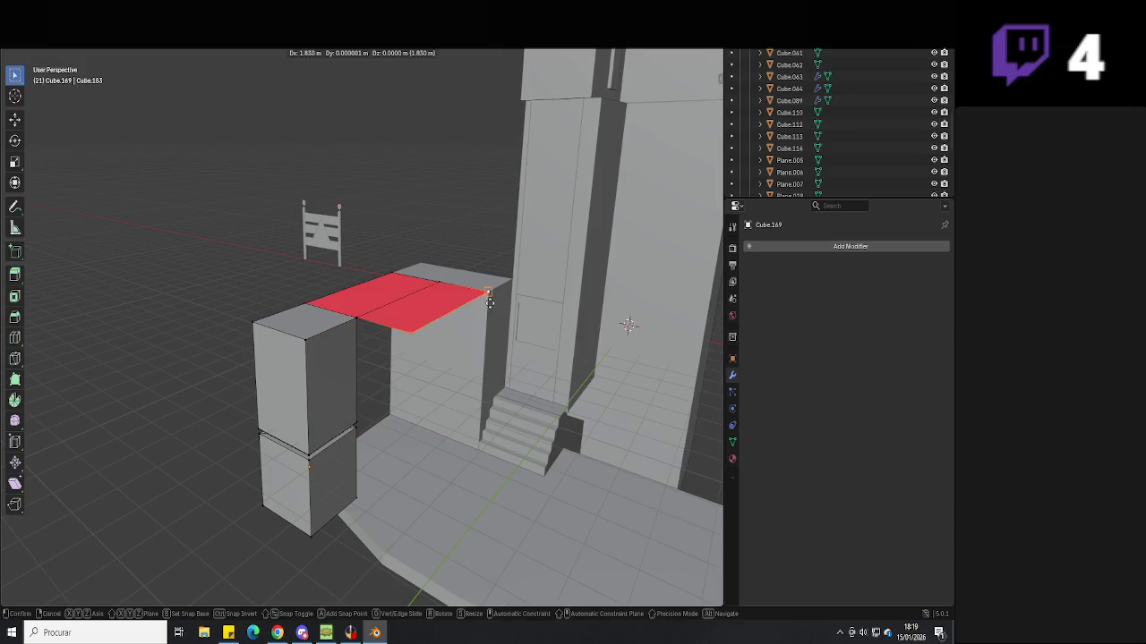
key("Tab")
mouse_move(450, 331)
middle_mouse_down()
mouse_move(379, 340)
mouse_move(365, 277)
mouse_move(376, 302)
mouse_move(312, 343)
mouse_move(375, 269)
mouse_move(417, 248)
mouse_move(328, 314)
mouse_move(445, 274)
mouse_move(381, 331)
mouse_move(399, 333)
mouse_move(348, 402)
mouse_move(437, 418)
mouse_move(387, 410)
mouse_move(447, 389)
middle_mouse_up()
Extrude the slab faces sideways along X into a wide extension
key("Tab")
key("Tab")
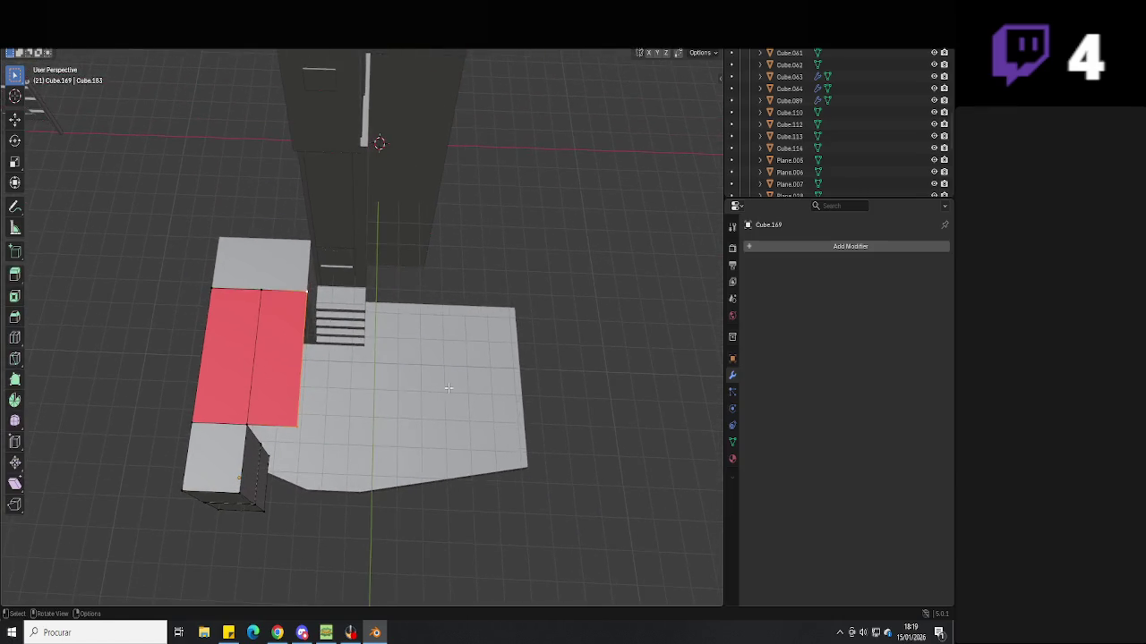
key("e")
key("x")
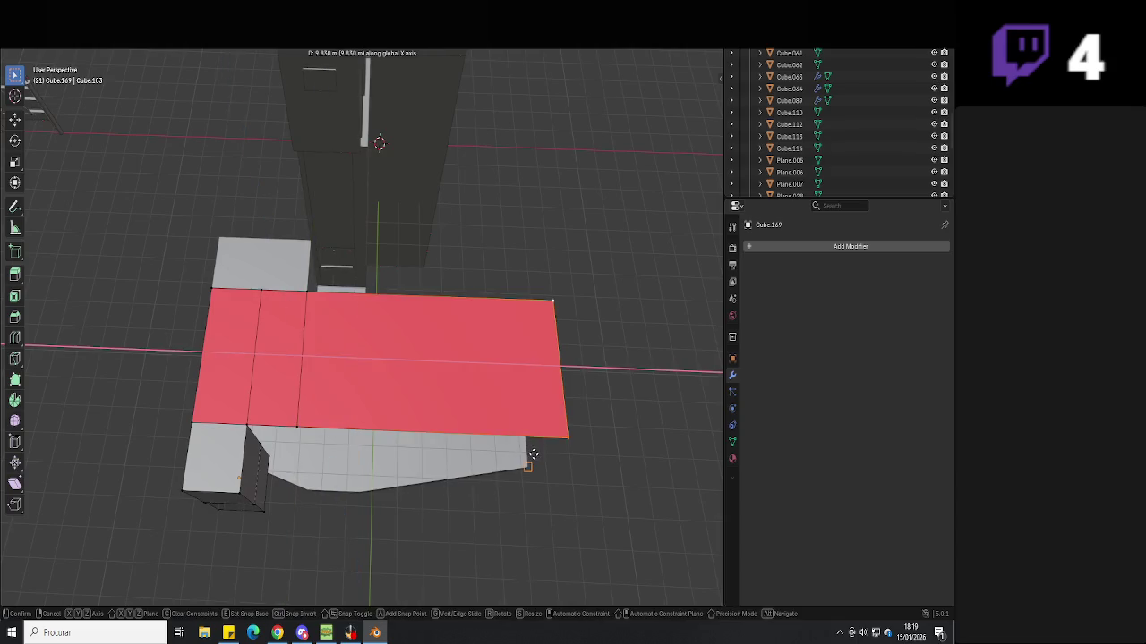
left_click(559, 439)
mouse_move(559, 438)
middle_mouse_down()
mouse_move(363, 383)
mouse_move(365, 321)
middle_mouse_up()
key("e")
key("z")
mouse_move(454, 321)
middle_mouse_down()
mouse_move(430, 335)
mouse_move(344, 334)
middle_mouse_up()
key("g")
left_click(370, 333)
Extrude the red slab face further, along X and then along Y
key("e")
key("x")
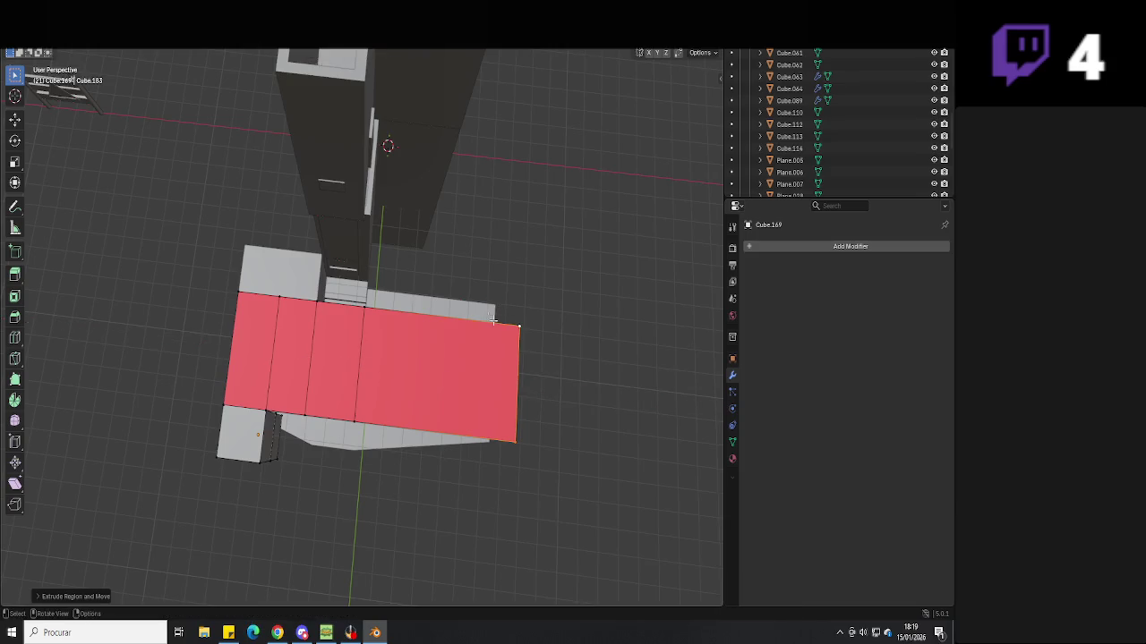
middle_click_drag(445, 345, 398, 488)
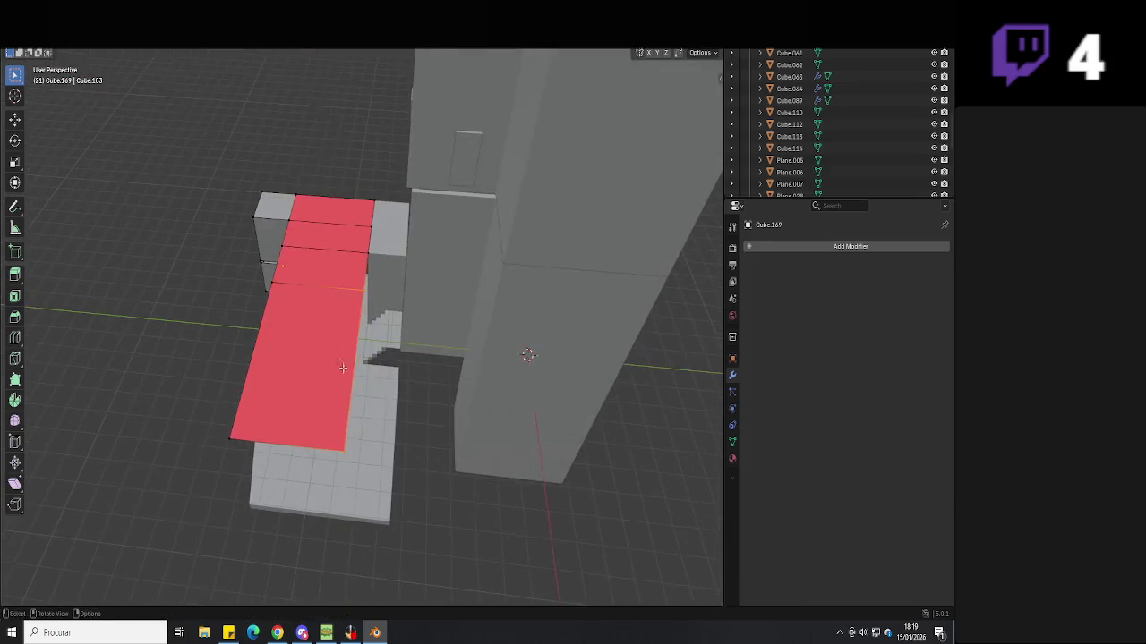
key("e")
key("z")
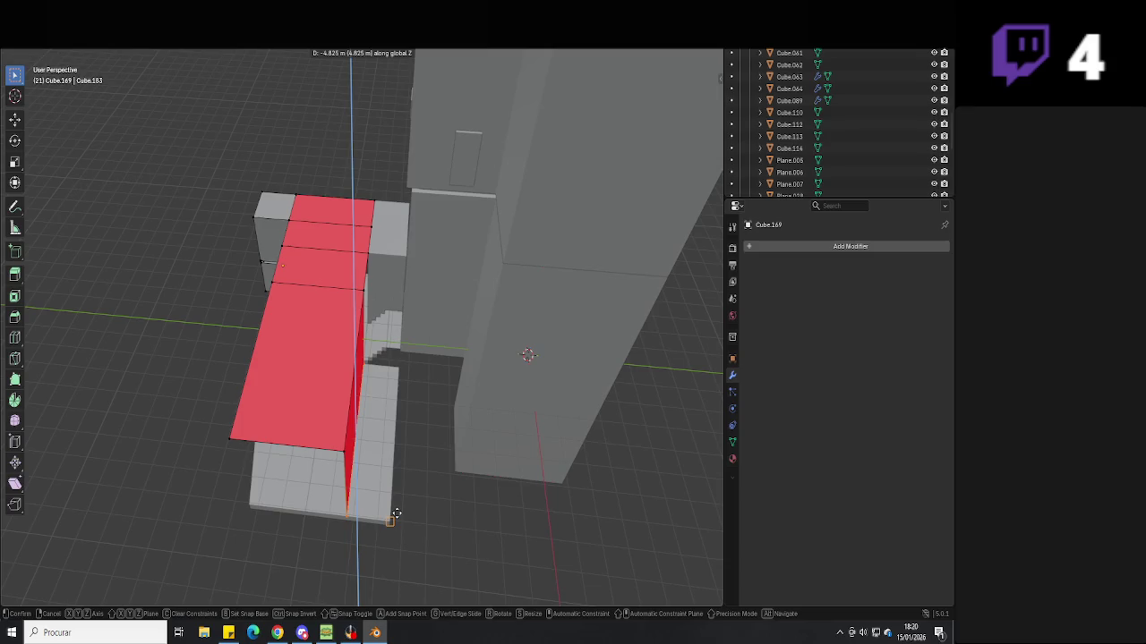
key("y")
left_click(394, 516)
mouse_move(395, 517)
middle_mouse_down()
mouse_move(409, 415)
mouse_move(432, 436)
middle_mouse_up()
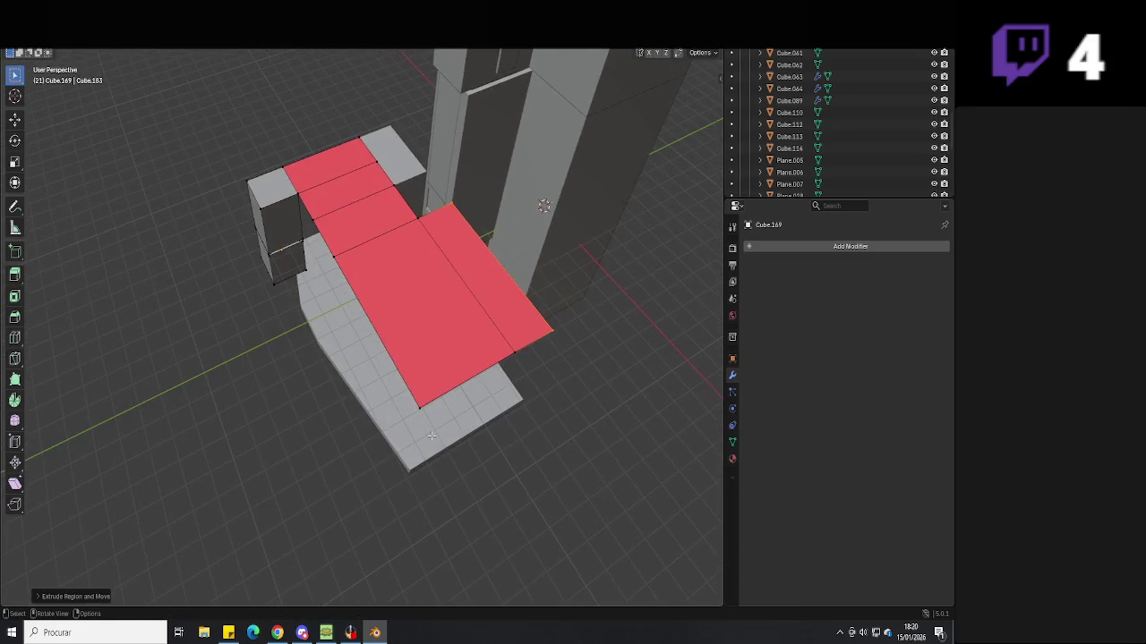
Extend the walkway face of the slab along the Y axis
mouse_move(397, 381)
middle_mouse_down()
mouse_move(388, 315)
mouse_move(433, 281)
middle_mouse_up()
key("e")
key("y")
left_click(343, 304)
mouse_move(381, 309)
middle_mouse_down()
mouse_move(365, 291)
mouse_move(382, 310)
middle_mouse_up()
key("e")
key("y")
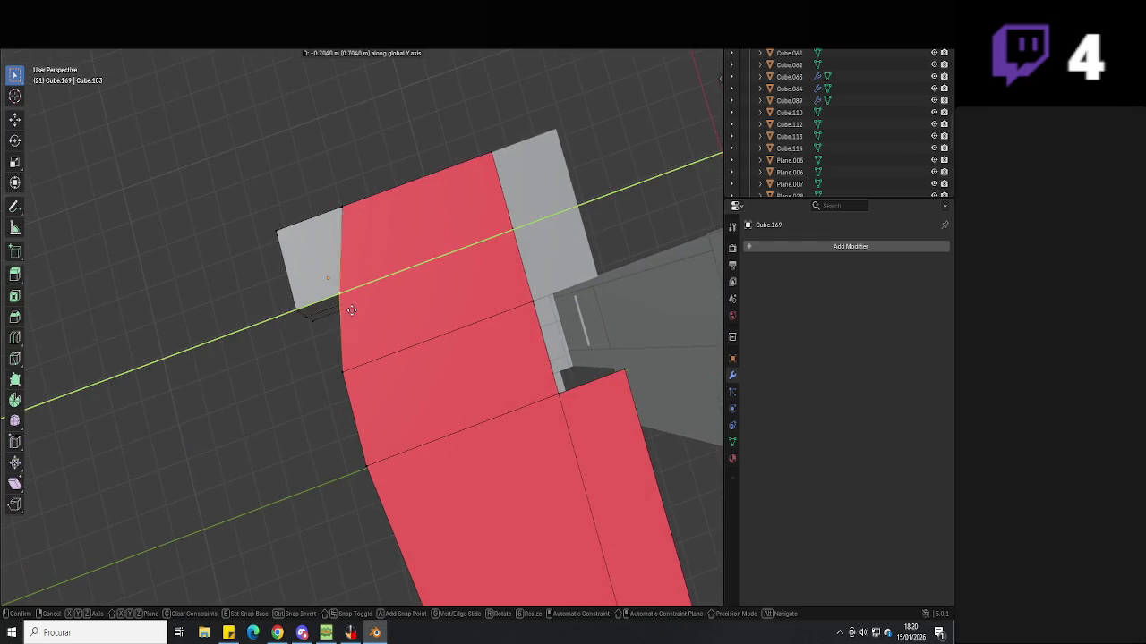
left_click(359, 310)
In top wireframe view, move the slab edge along Y and save the file
key("KP_7")
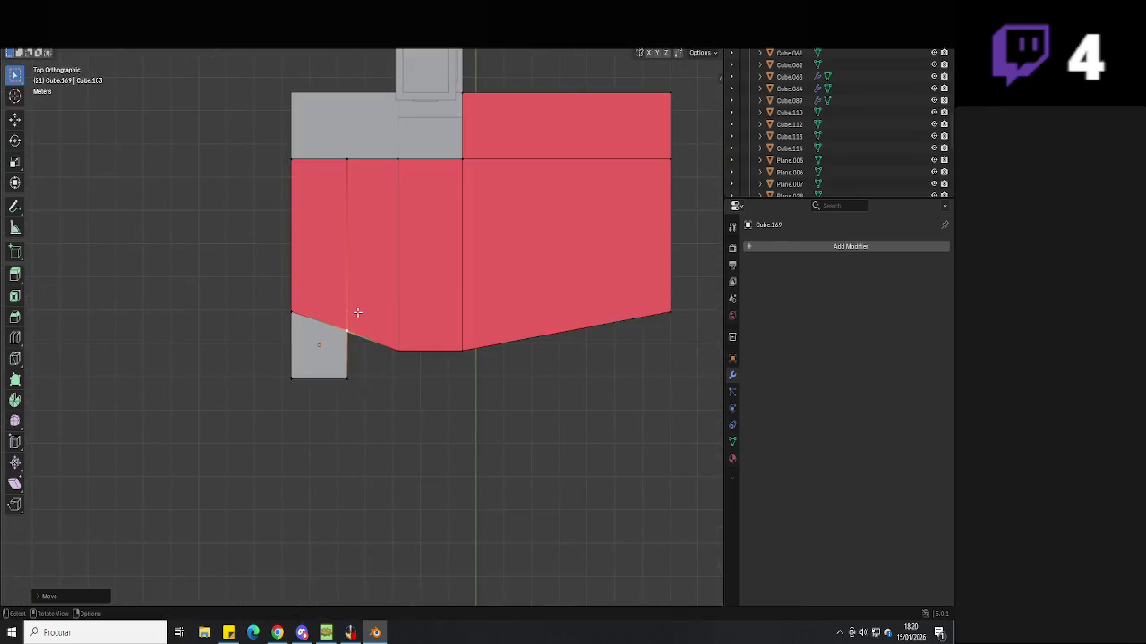
key("shift+z")
key("g")
key("y")
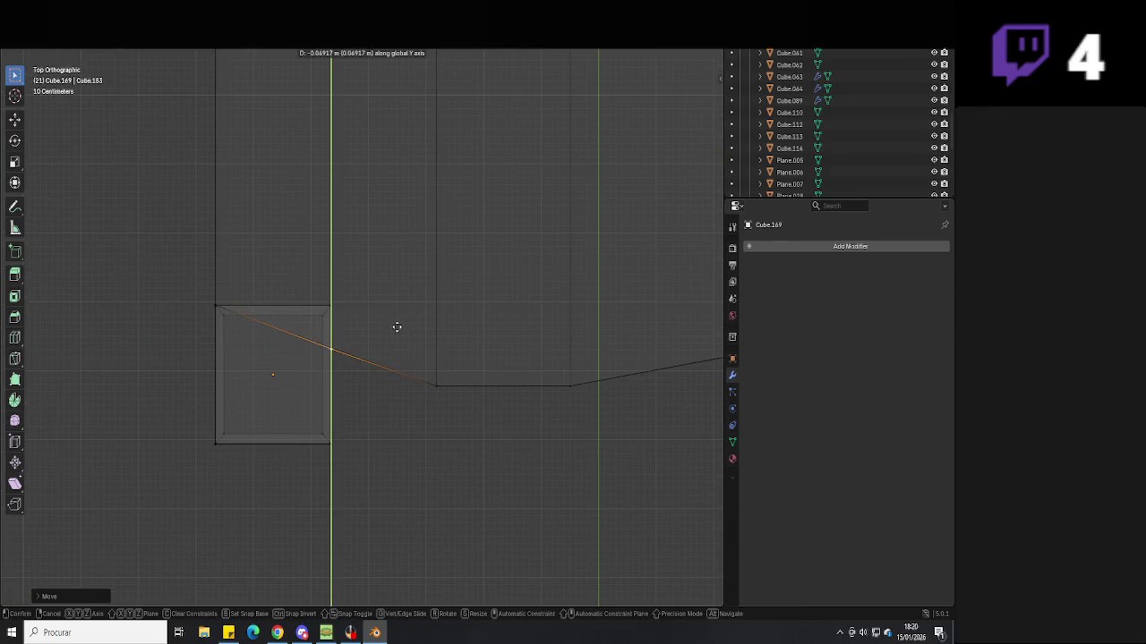
left_click(396, 327)
key("ctrl+s")
scroll(400, 327, "down", 5)
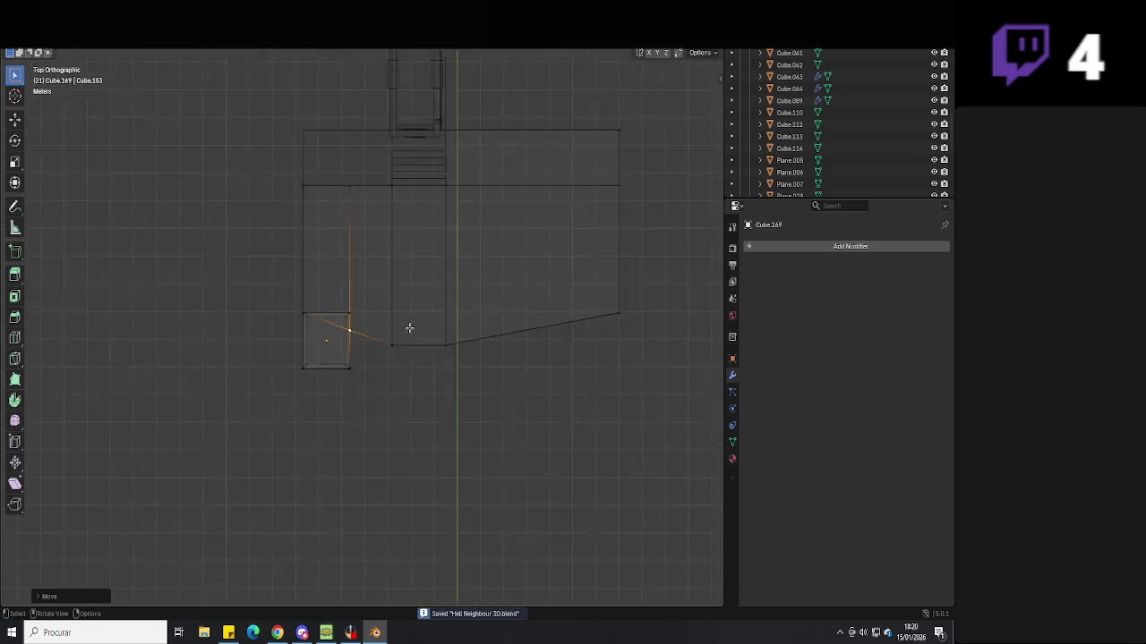
Slide the red slab's edge along X so it sits flush on the pillar
key("Tab")
key("shift+z")
mouse_move(501, 296)
middle_mouse_down()
mouse_move(469, 288)
mouse_move(518, 344)
mouse_move(425, 322)
mouse_move(427, 379)
mouse_move(438, 251)
mouse_move(479, 174)
mouse_move(409, 289)
mouse_move(367, 280)
middle_mouse_up()
key("Tab")
key("g")
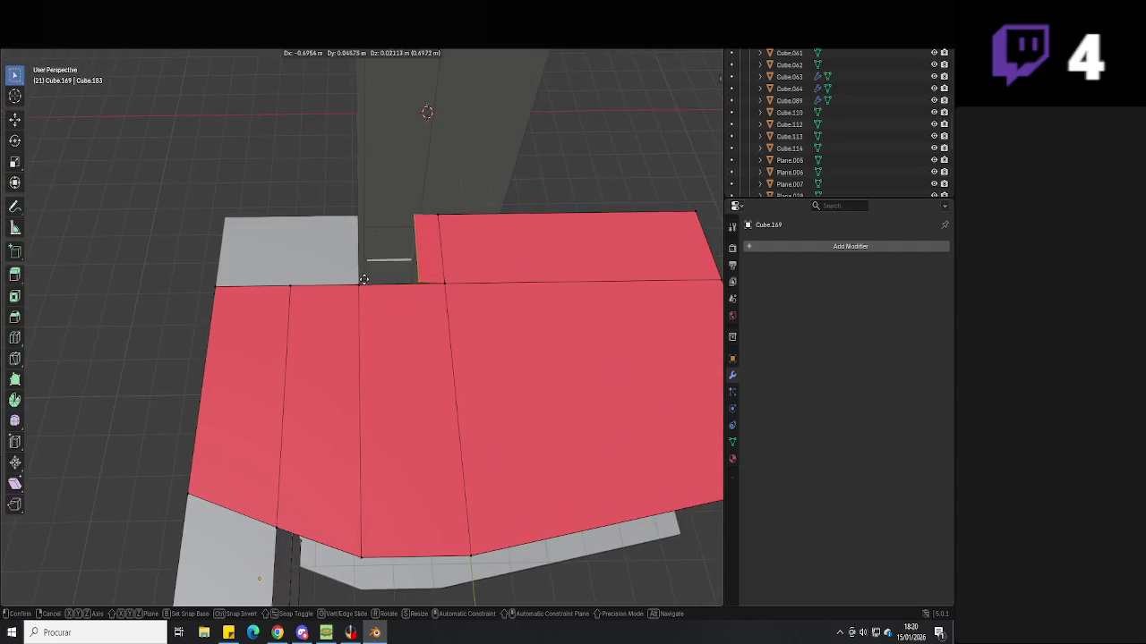
key("g")
key("x")
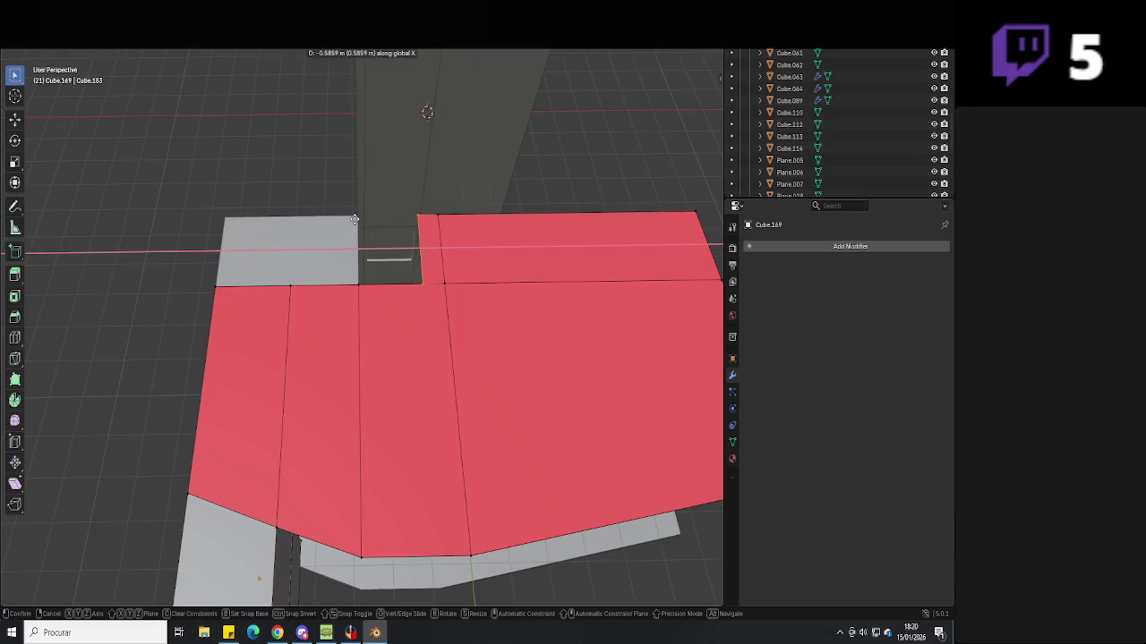
left_click(485, 367)
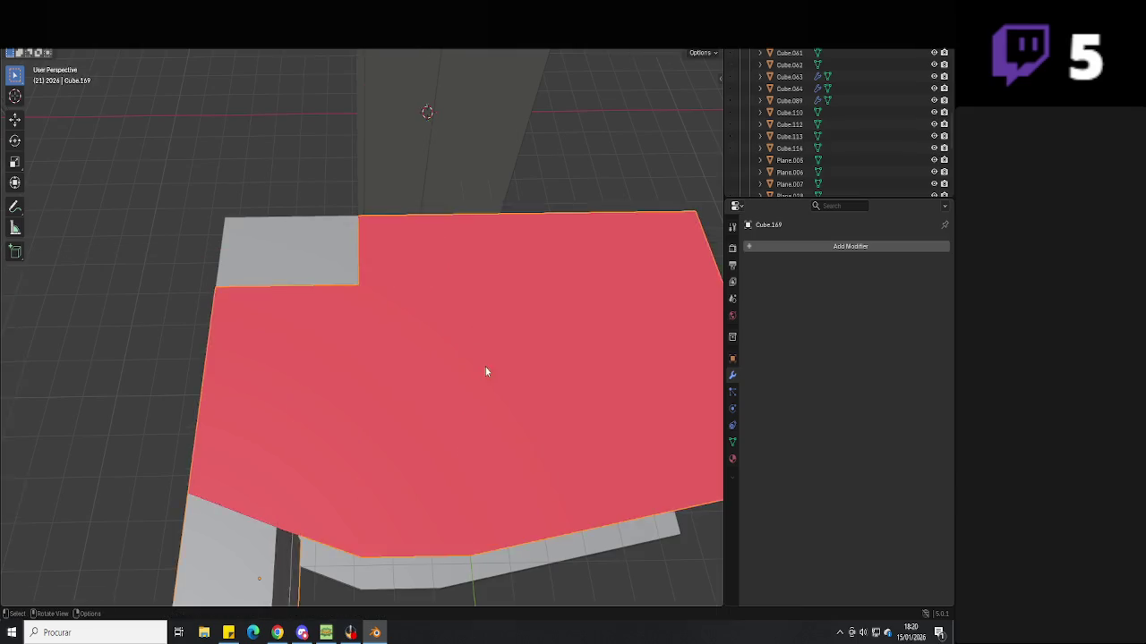
Leave Edit Mode and save the house file
key("Tab")
scroll(485, 367, "down", 5)
key("ctrl+s")
mouse_move(415, 307)
middle_mouse_down()
mouse_move(438, 358)
mouse_move(486, 307)
mouse_move(425, 327)
middle_mouse_up()
scroll(453, 381, "up", 4)
scroll(487, 307, "up", 2)
Move the pillar's top along the Y axis toward the roof
key("Tab")
key("Tab")
key("Tab")
key("Tab")
middle_click_drag(387, 199, 376, 355)
scroll(330, 310, "up", 3)
key("Tab")
middle_click_drag(337, 251, 313, 287)
key("g")
key("y")
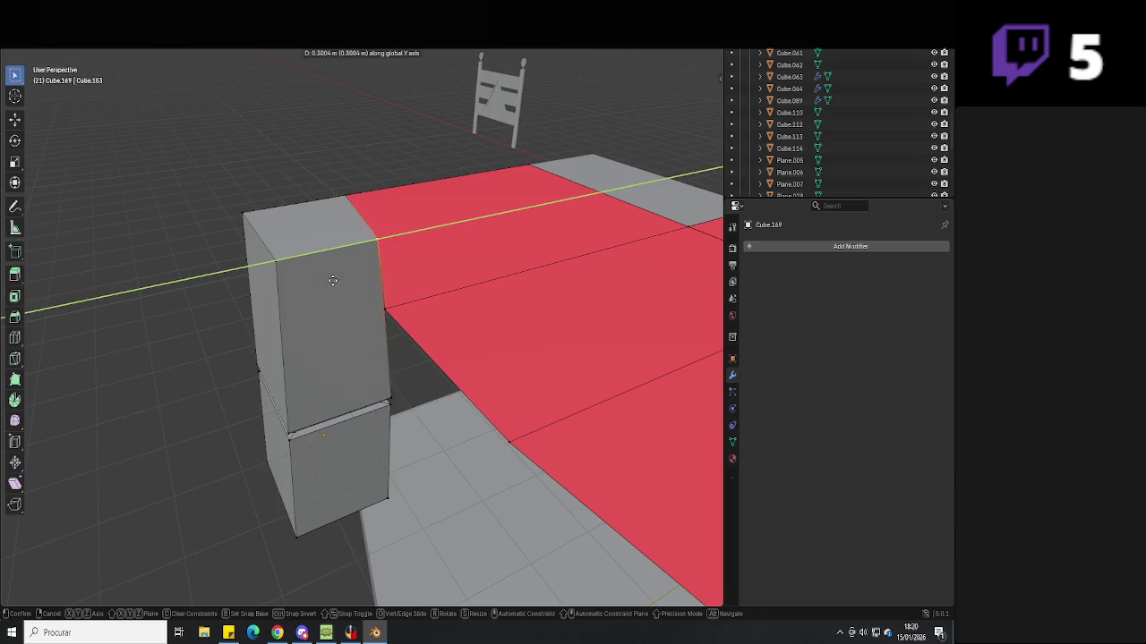
left_click(384, 372)
key("Tab")
Reselect the pillar-and-slab object and extrude the pillar top up to the roof
mouse_move(389, 320)
middle_mouse_down()
mouse_move(436, 361)
mouse_move(413, 439)
mouse_move(309, 274)
mouse_move(383, 274)
mouse_move(436, 301)
mouse_move(387, 324)
middle_mouse_up()
left_click(368, 356)
key("Tab")
left_click(343, 312, "shift")
key("Tab")
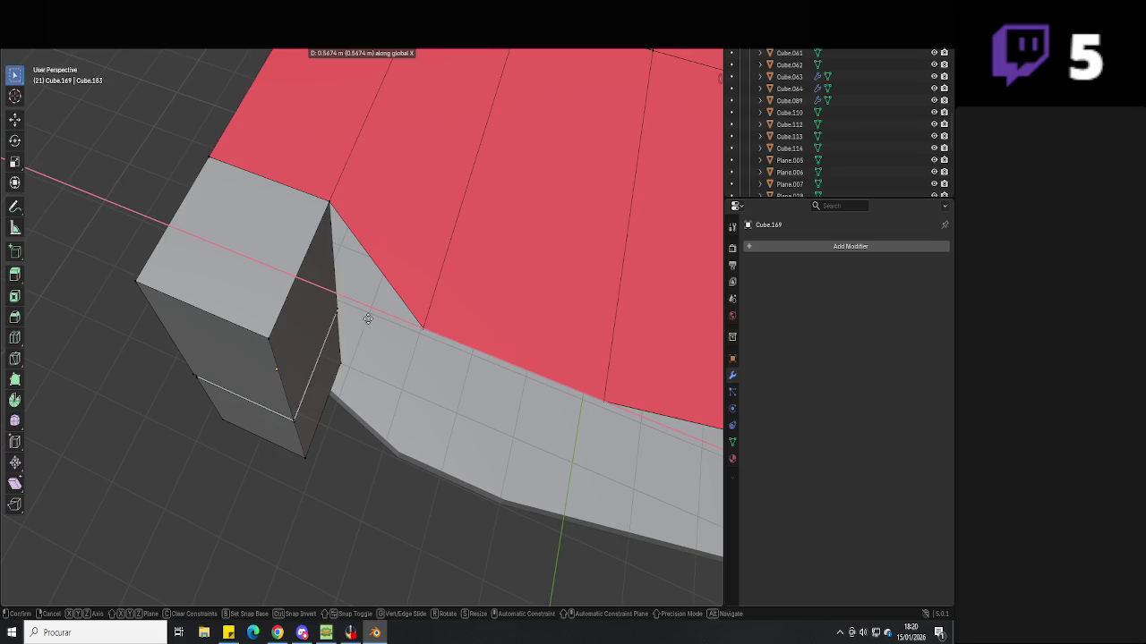
left_click(337, 302)
middle_click_drag(336, 302, 302, 336)
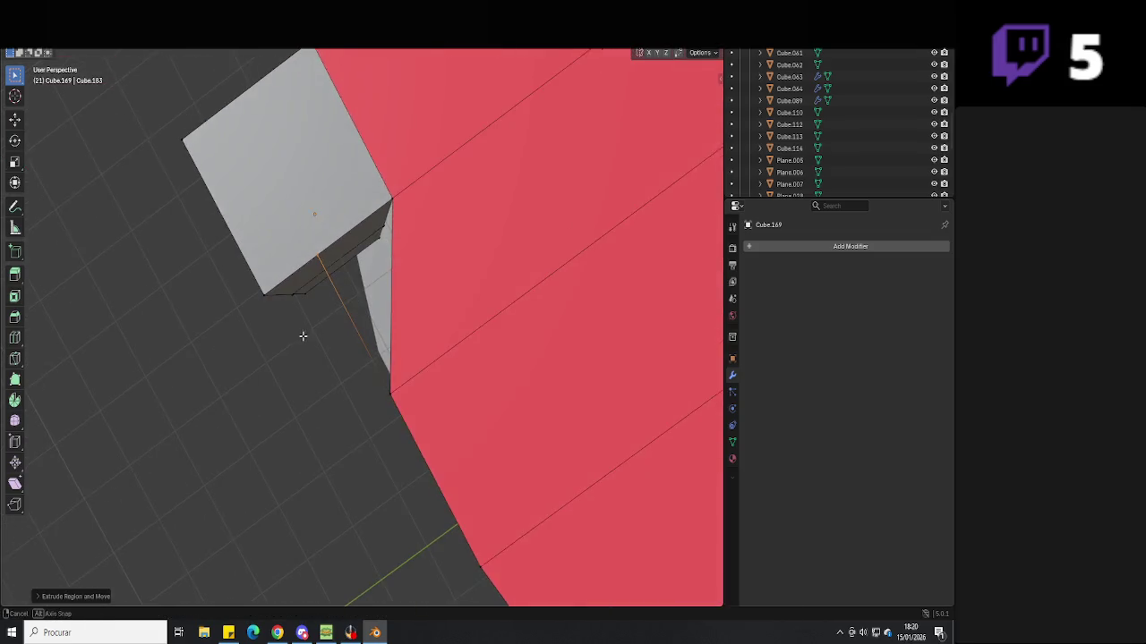
key("Tab")
Select the connected red slab faces using linked selection with X-ray on
scroll(389, 384, "down", 2)
mouse_move(409, 386)
middle_mouse_down()
mouse_move(450, 223)
mouse_move(393, 224)
middle_mouse_up()
scroll(393, 227, "down", 3)
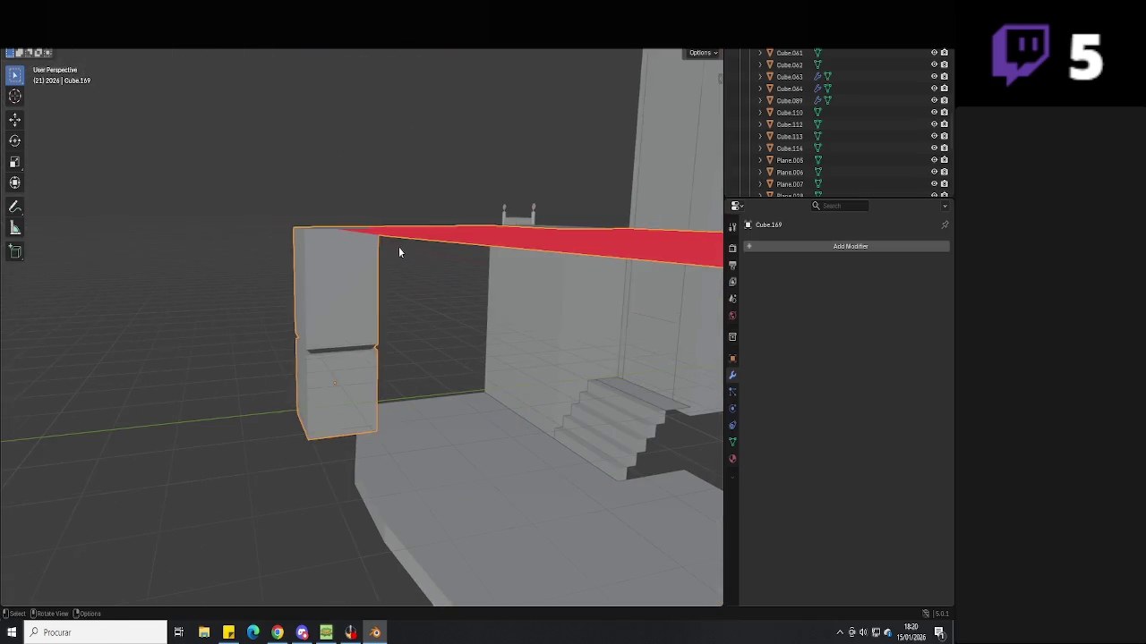
key("Tab")
middle_click_drag(460, 256, 463, 280)
key("alt+a")
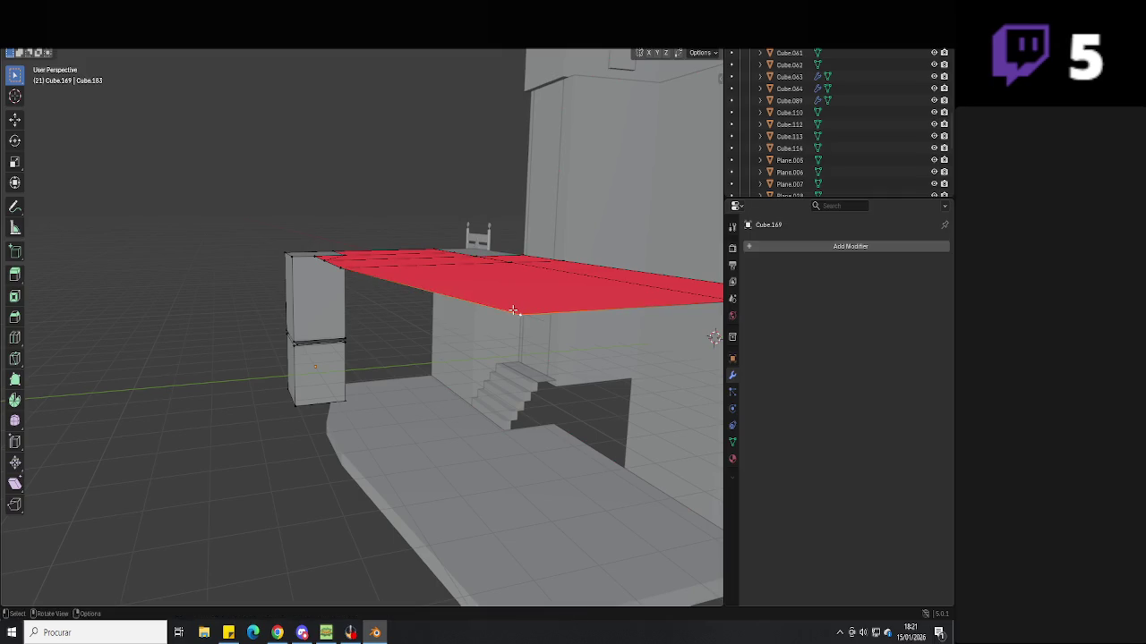
key("Escape")
key("l")
key("alt+z")
key("c")
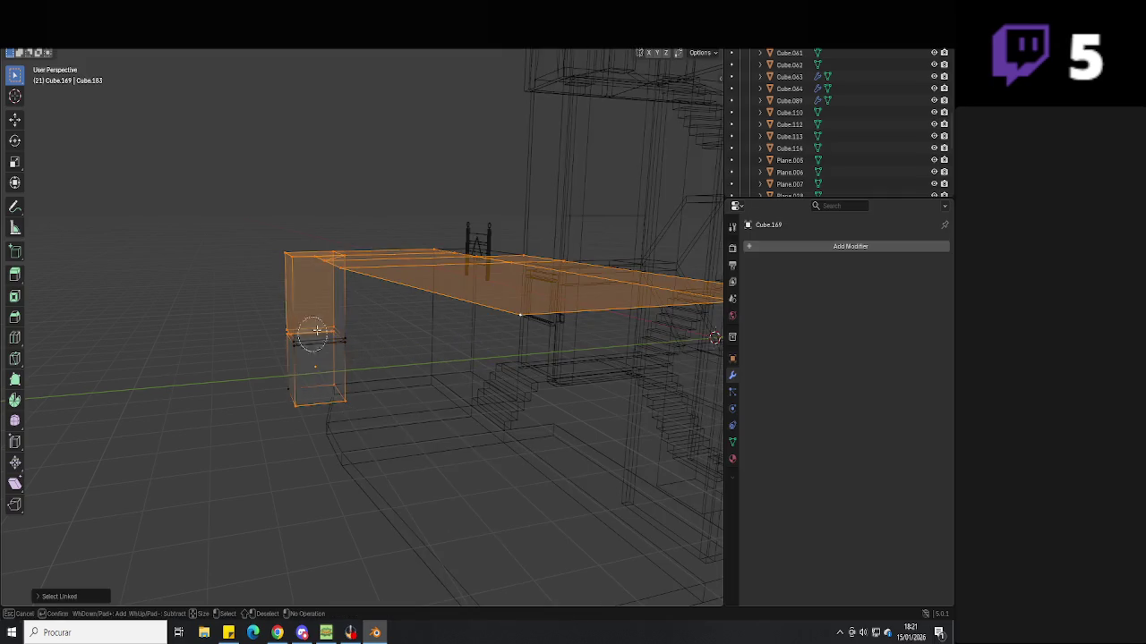
mouse_move(310, 336)
middle_mouse_down()
mouse_move(355, 345)
mouse_move(266, 254)
middle_mouse_up()
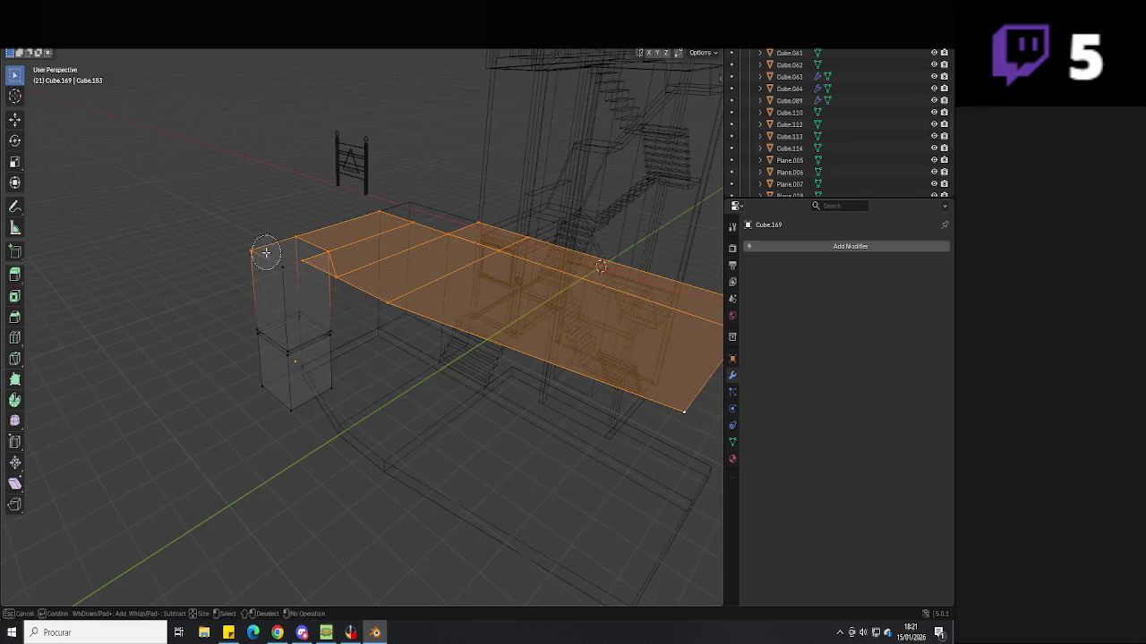
key("alt+z")
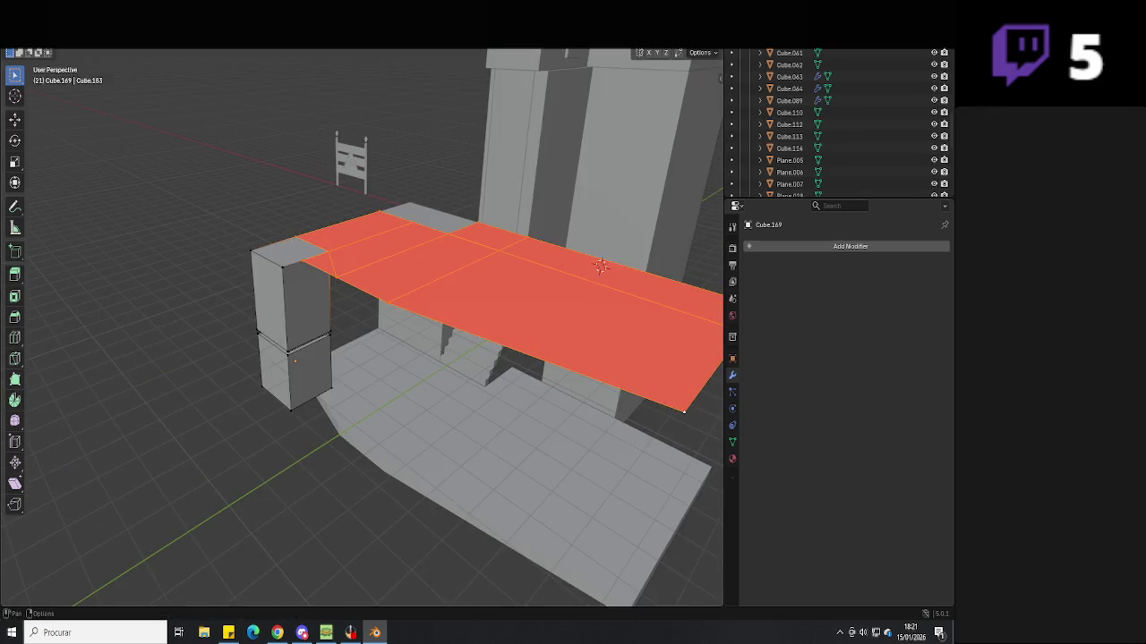
Push the slab faces along Z to give the roof slab its thickness
middle_click_drag(537, 358, 495, 256)
key("g")
key("z")
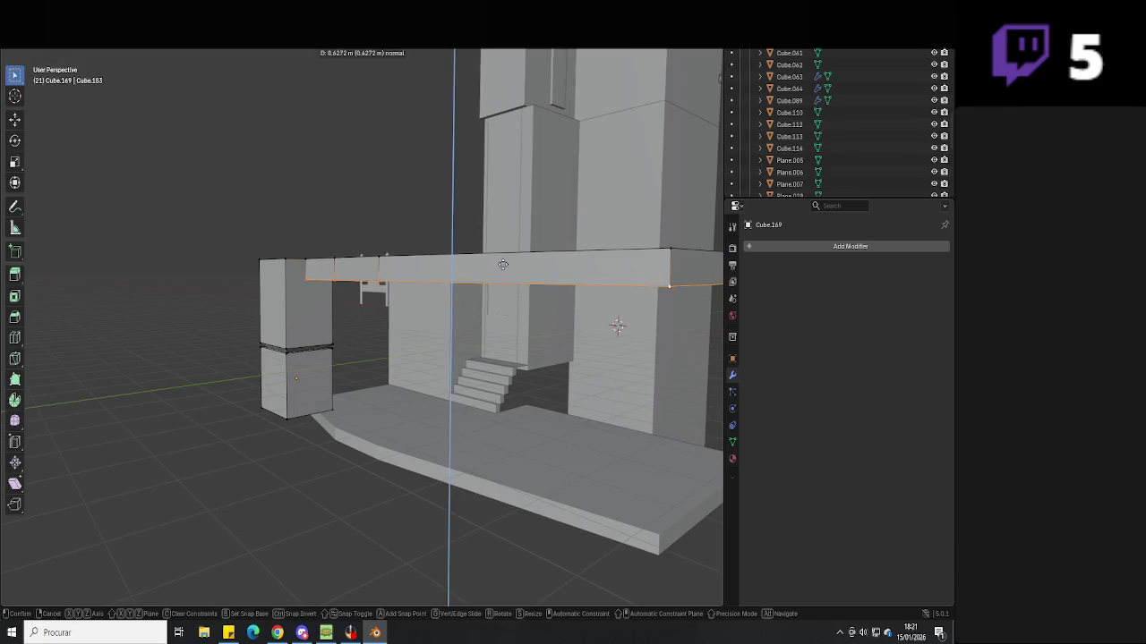
left_click(503, 254)
mouse_move(503, 255)
middle_mouse_down()
mouse_move(494, 278)
mouse_move(419, 243)
mouse_move(452, 270)
mouse_move(544, 278)
mouse_move(533, 309)
middle_mouse_up()
Select the slab top's border loop, return to Object Mode and save the file
key("Tab")
scroll(399, 320, "up", 2)
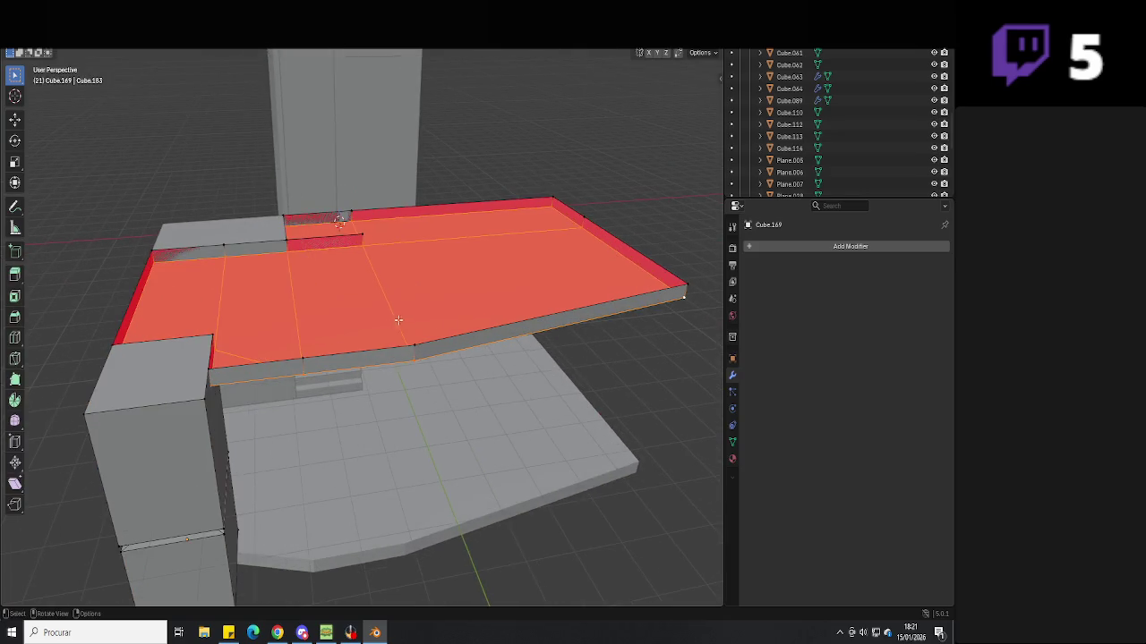
left_click(423, 339, "alt")
key("Tab")
mouse_move(429, 338)
middle_mouse_down()
mouse_move(442, 291)
mouse_move(425, 348)
mouse_move(468, 295)
mouse_move(478, 335)
middle_mouse_up()
key("ctrl+s")
left_click(426, 347)
scroll(469, 284, "up", 2)
scroll(475, 276, "up", 3)
scroll(484, 394, "down", 4)
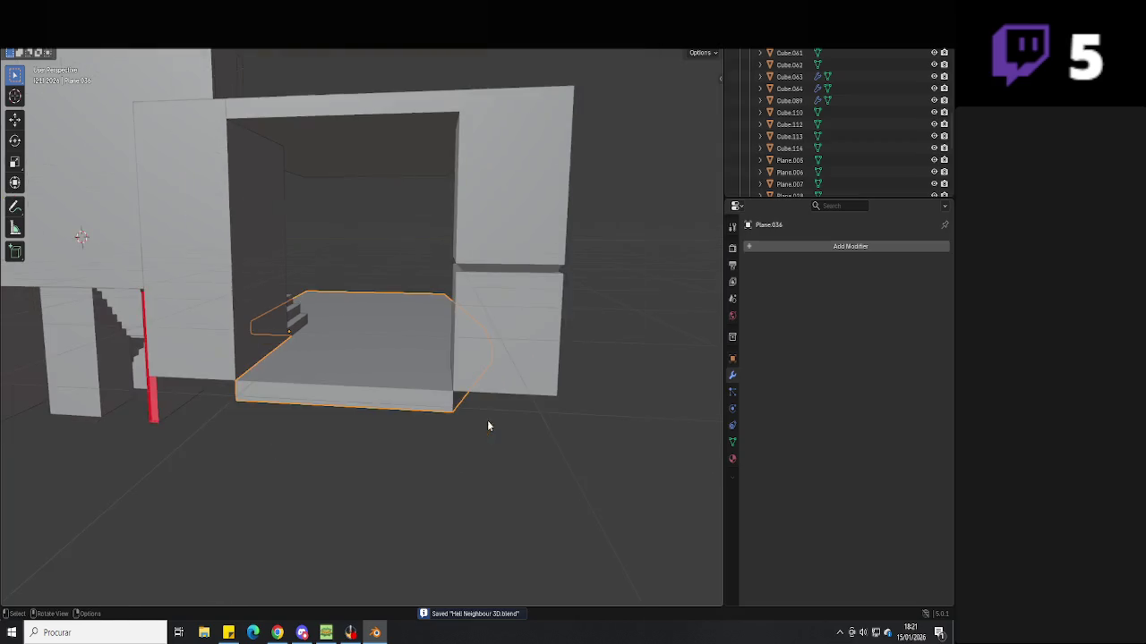
middle_click_drag(475, 391, 313, 368)
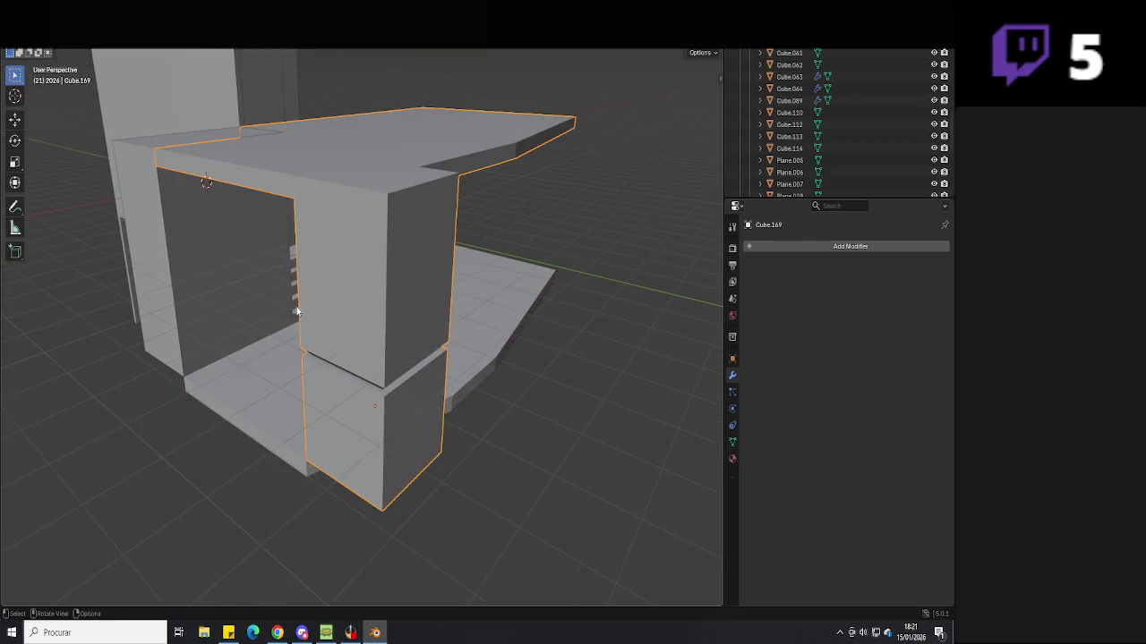
Duplicate the existing stair set with copy and paste
left_click(296, 309)
middle_click_drag(318, 315, 367, 319)
key("ctrl+c")
key("ctrl+v")
key("g")
key("x")
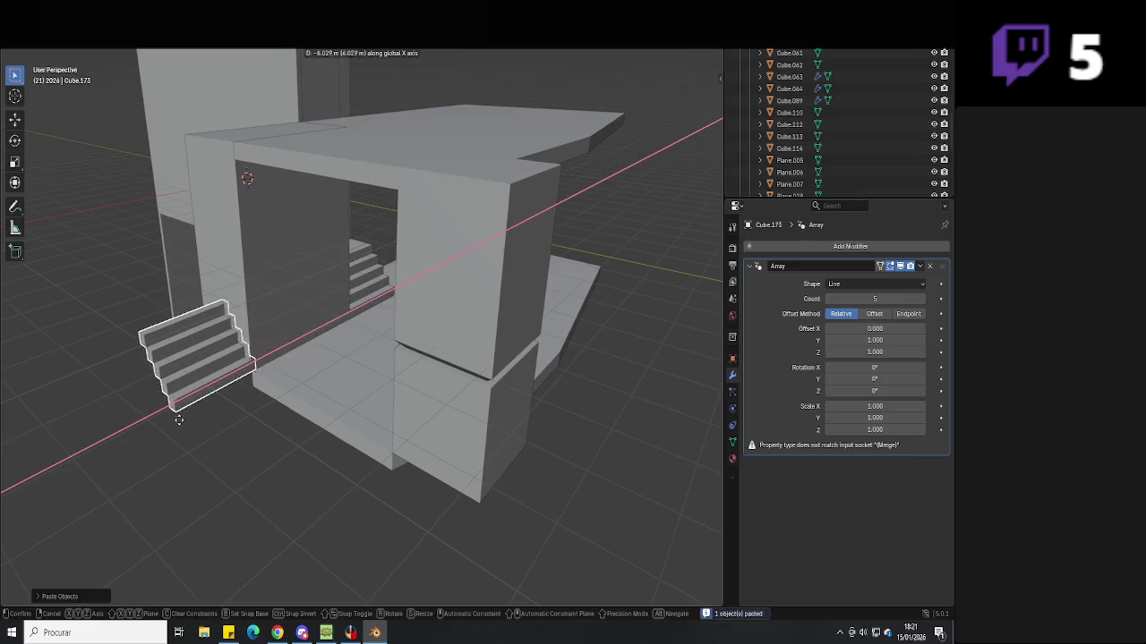
key("z")
middle_click_drag(143, 393, 270, 382, "alt")
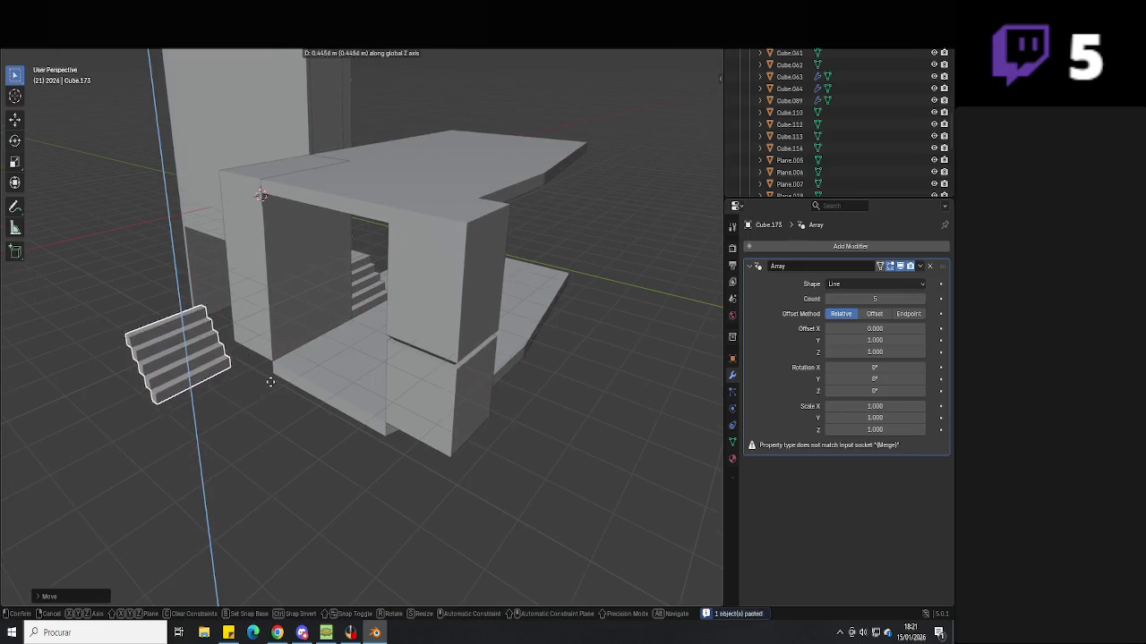
key("shift+z")
key("z")
Rotate the copied stairs 90° around Z and shift them along X
key("r")
key("z")
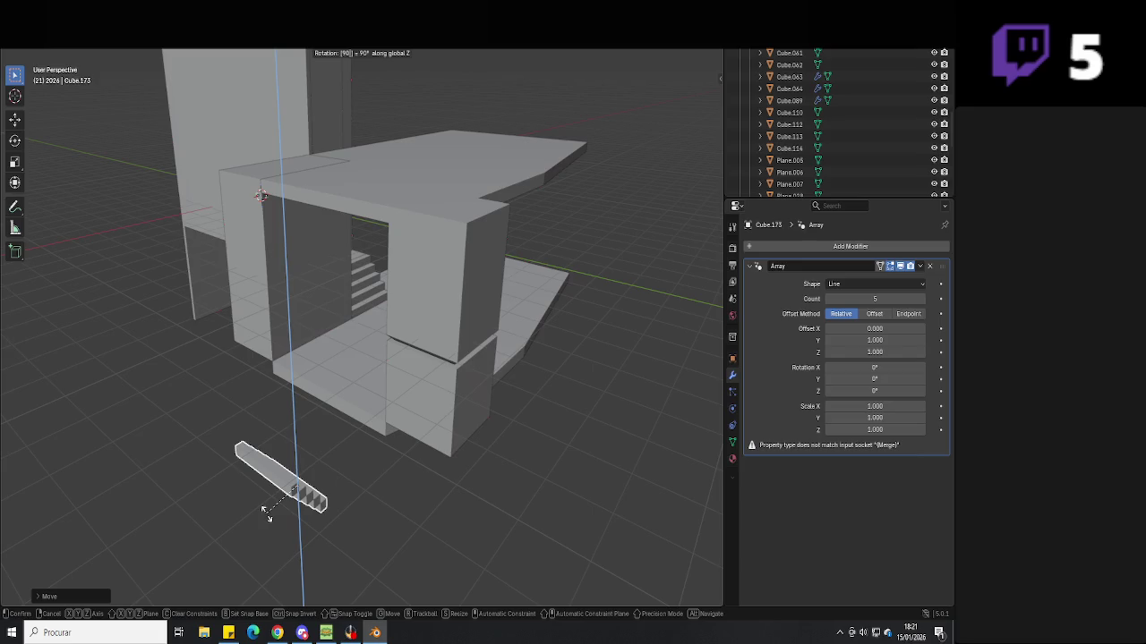
mouse_move(271, 507)
middle_mouse_down()
mouse_move(309, 480)
mouse_move(442, 454)
mouse_move(453, 479)
middle_mouse_up()
key("g")
key("x")
left_click(295, 501)
Raise the copied stairs along Z toward the platform height
key("g")
key("x")
right_click(540, 438)
middle_click_drag(540, 438, 395, 401)
key("g")
key("y")
key("z")
left_click(341, 345)
mouse_move(341, 344)
middle_mouse_down()
mouse_move(383, 408)
mouse_move(342, 416)
mouse_move(358, 416)
middle_mouse_up()
Lower the stairs along Z and nudge them along X into place
key("g")
key("x")
right_click(353, 427)
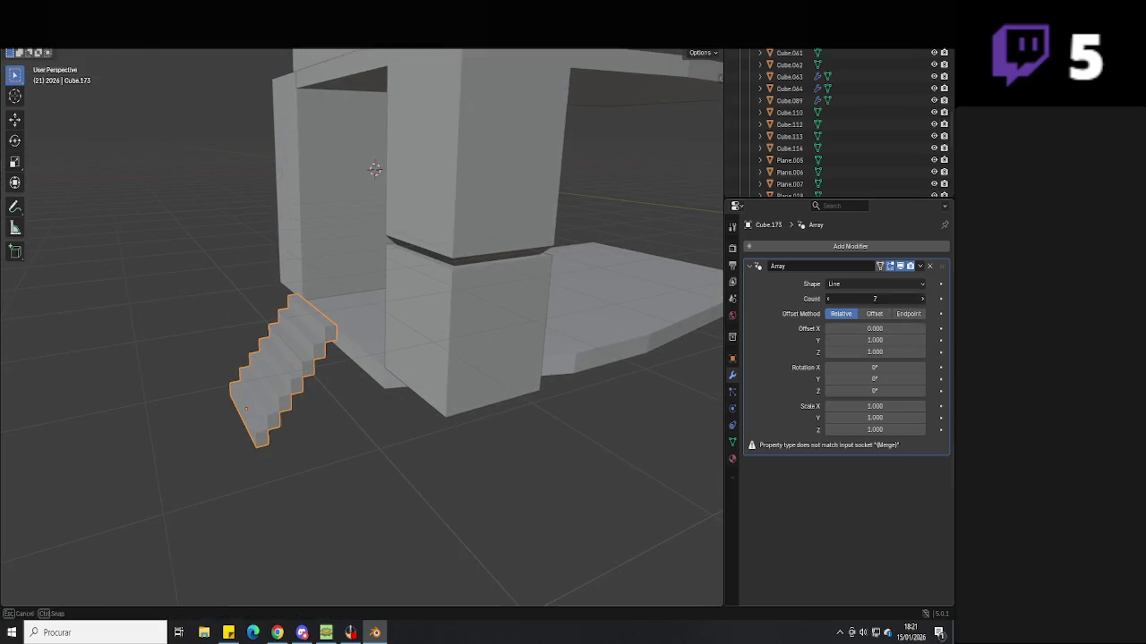
key("g")
key("z")
left_click(379, 421)
key("g")
key("z")
key("x")
left_click(382, 391)
Shift the stairs along Y until they sit at the entrance
key("g")
key("y")
left_click(340, 407)
mouse_move(340, 408)
middle_mouse_down()
mouse_move(373, 396)
mouse_move(392, 416)
middle_mouse_up()
key("g")
key("x")
right_click(346, 409)
key("g")
key("y")
left_click(383, 393)
In Edit Mode, slide the bottom step along Y to fit the entrance
key("Tab")
key("s")
key("z")
left_click(550, 466)
key("g")
key("y")
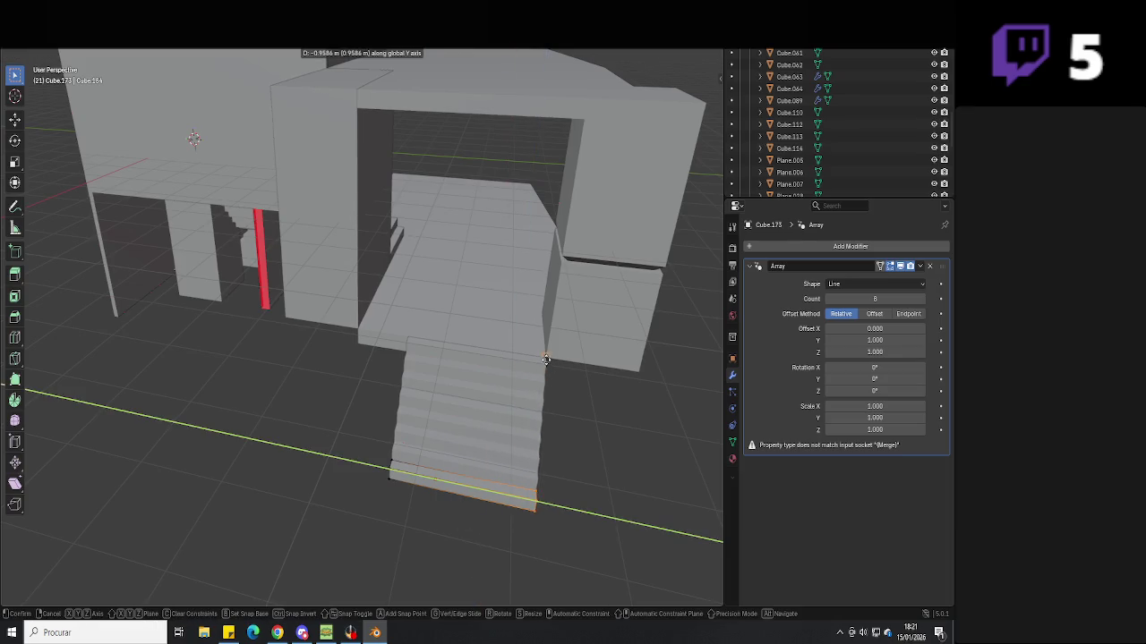
middle_click_drag(353, 447, 347, 452)
left_click(359, 337)
key("Tab")
mouse_move(358, 338)
middle_mouse_down()
mouse_move(354, 478)
mouse_move(416, 476)
mouse_move(388, 471)
mouse_move(358, 440)
mouse_move(319, 440)
mouse_move(322, 476)
mouse_move(389, 500)
mouse_move(358, 501)
mouse_move(364, 529)
mouse_move(281, 506)
mouse_move(389, 538)
mouse_move(438, 523)
mouse_move(455, 497)
mouse_move(404, 484)
mouse_move(450, 507)
mouse_move(460, 492)
mouse_move(430, 465)
middle_mouse_up()
Stretch the entrance stairs' end edge along Y to widen them
left_click(454, 496)
left_click(389, 421)
middle_click_drag(388, 421, 523, 329)
key("Tab")
key("g")
key("y")
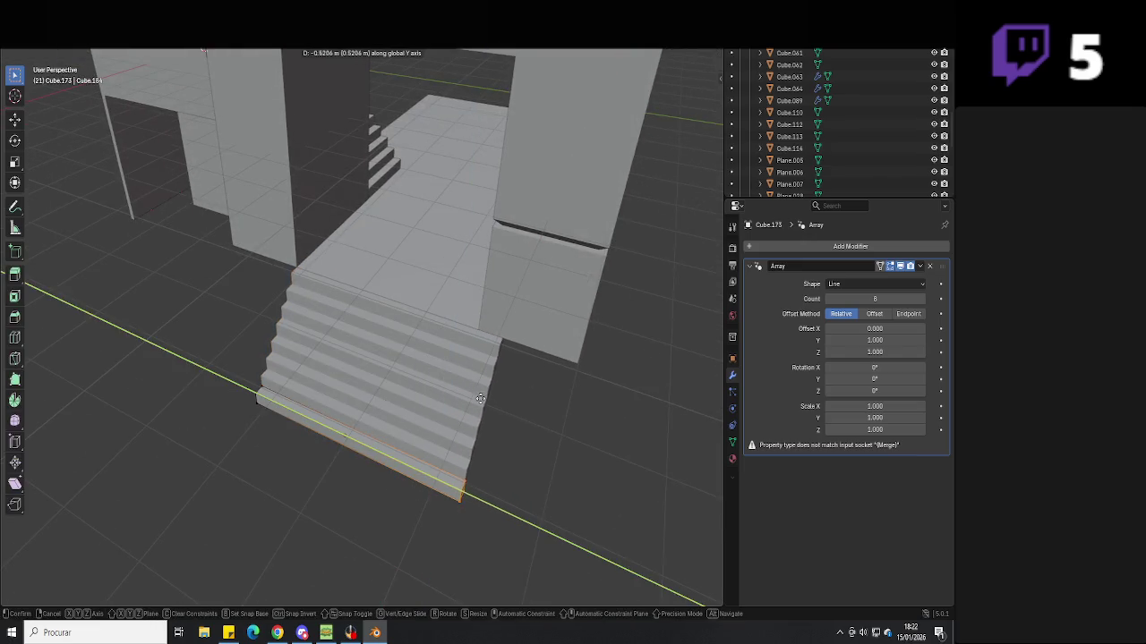
left_click(478, 338)
middle_click_drag(476, 336, 431, 416)
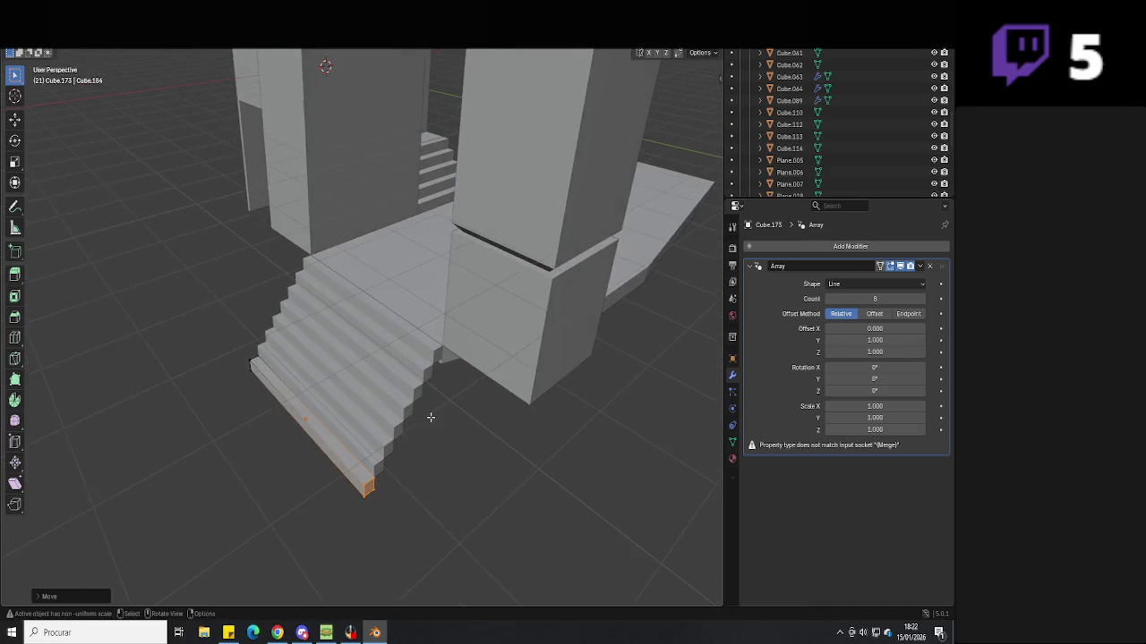
Test-extrude the stairs' end face, then undo the extrusion
middle_click_drag(413, 464, 405, 468)
left_click_drag(405, 468, 330, 507)
key("e")
left_click(384, 535)
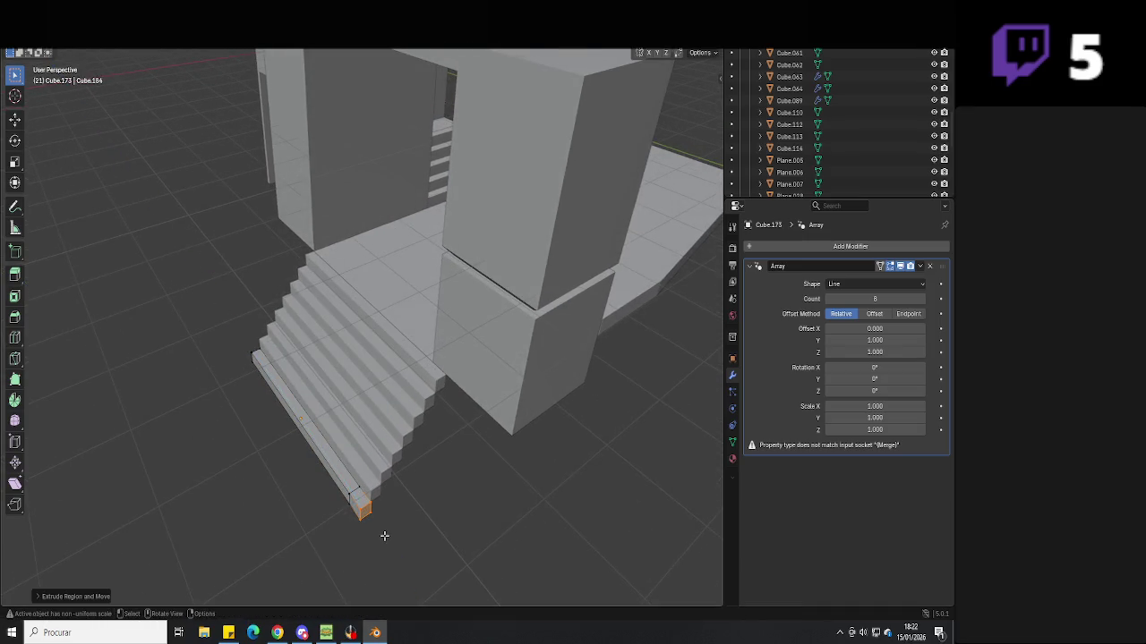
key("ctrl+z")
key("ctrl+z")
key("ctrl+z")
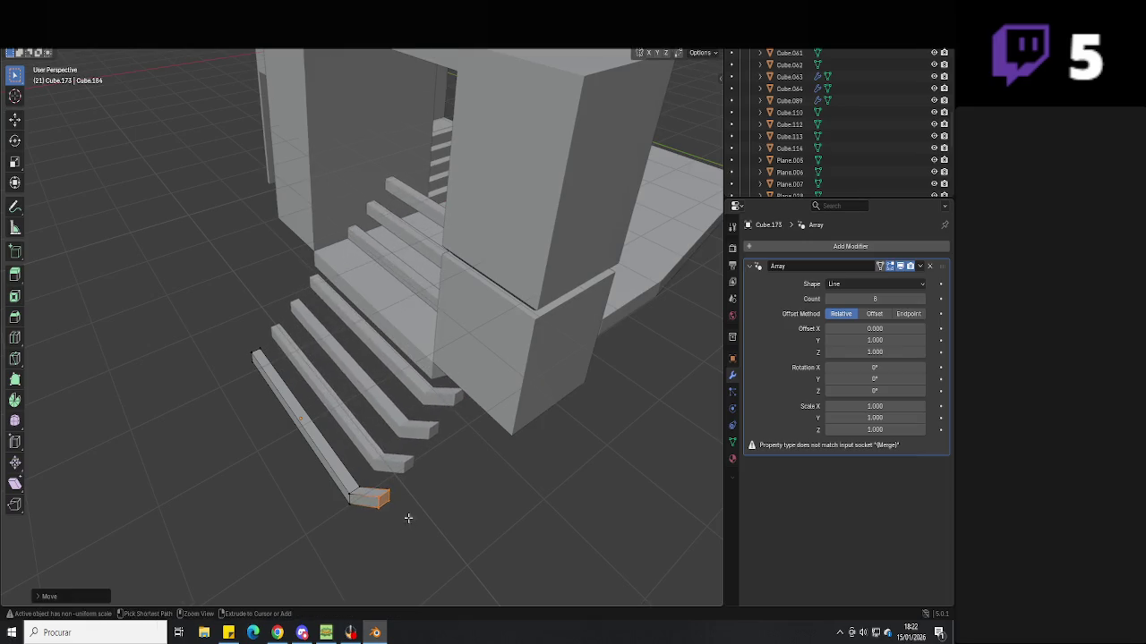
key("ctrl+shift+z")
key("ctrl+shift+z")
key("ctrl+shift+z")
Return to Object Mode and save the house file with the widened stairs
key("Tab")
middle_click_drag(409, 504, 438, 499)
key("ctrl+s")
mouse_move(335, 468)
middle_mouse_down()
mouse_move(453, 455)
mouse_move(437, 453)
mouse_move(427, 396)
mouse_move(461, 383)
mouse_move(365, 487)
mouse_move(397, 230)
mouse_move(312, 387)
mouse_move(330, 295)
mouse_move(269, 224)
middle_mouse_up()
left_click(496, 402)
Add a plane and scale it along Y into a long walkway at the stairs' foot
scroll(312, 388, "down", 3)
key("shift+a")
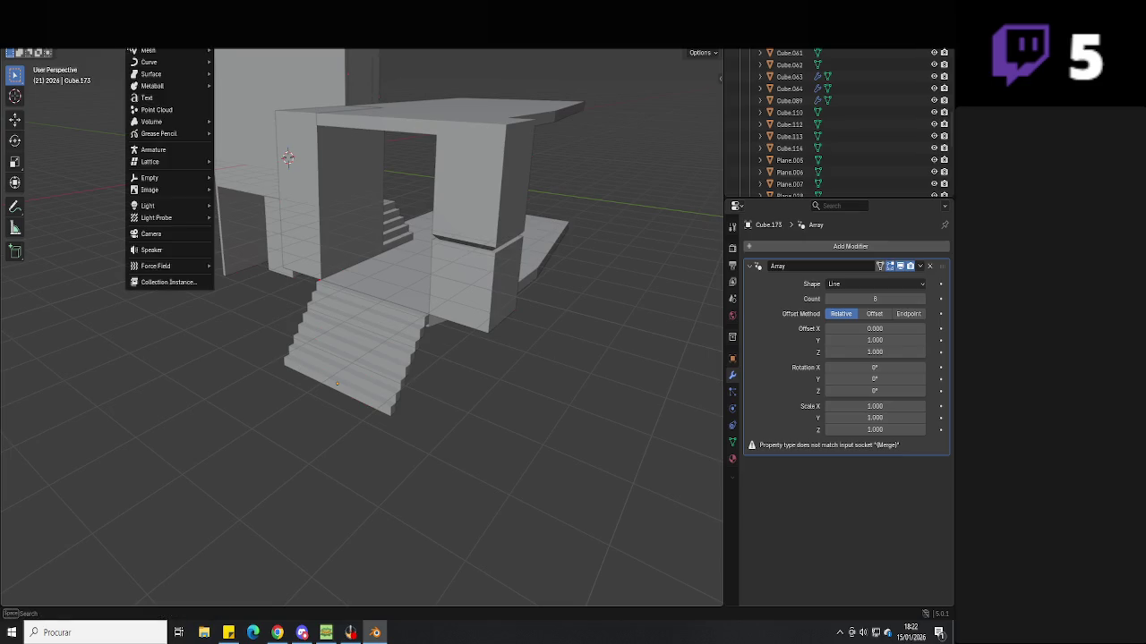
left_click(247, 52)
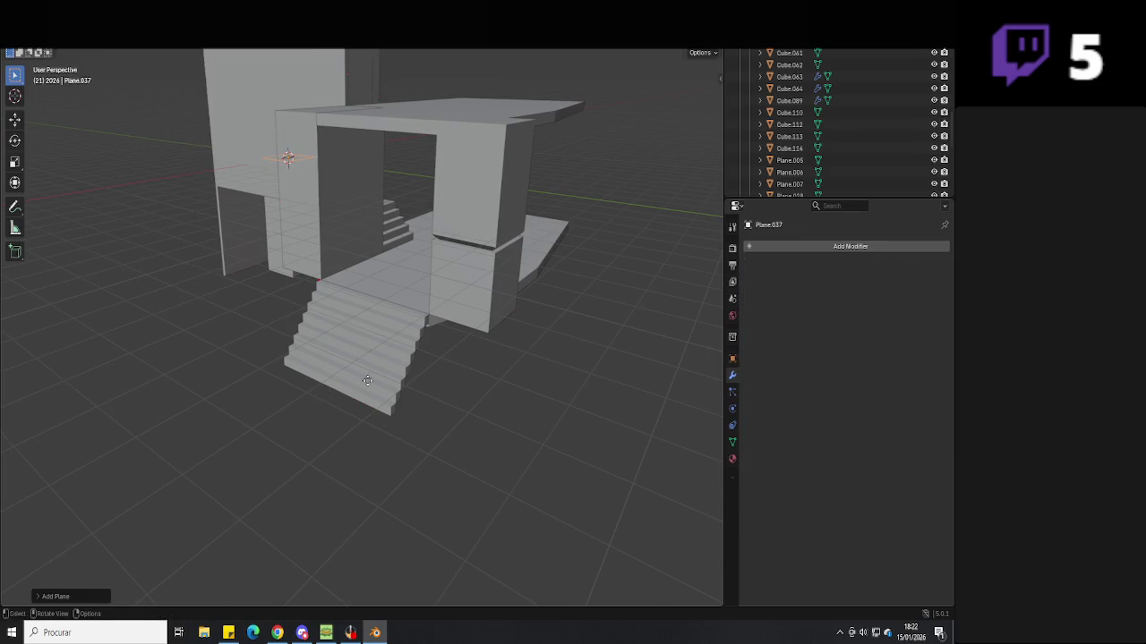
middle_click_drag(337, 437, 523, 483)
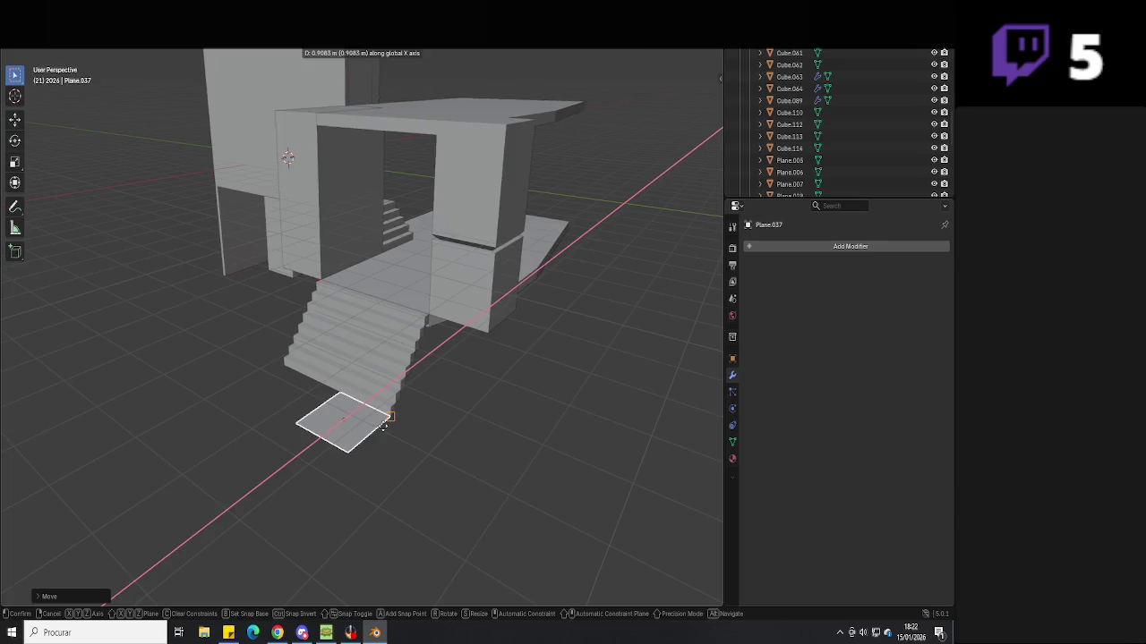
key("s")
key("y")
left_click(634, 500)
mouse_move(626, 498)
middle_mouse_down()
mouse_move(419, 435)
mouse_move(403, 402)
mouse_move(368, 405)
mouse_move(437, 407)
mouse_move(430, 401)
middle_mouse_up()
left_click(481, 274)
Extrude the front pillar's bottom face downward so its base reaches the ground
key("Tab")
key("alt+z")
left_click(456, 261)
key("e")
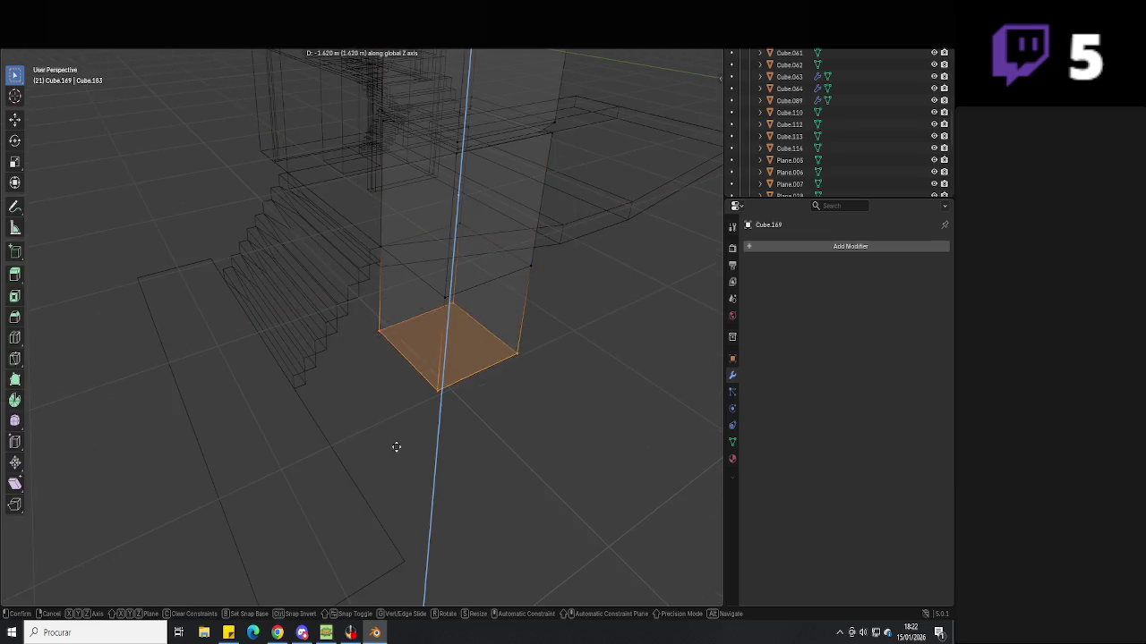
left_click(407, 578)
key("Tab")
key("alt+z")
mouse_move(514, 303)
middle_mouse_down()
mouse_move(596, 266)
mouse_move(515, 303)
middle_mouse_up()
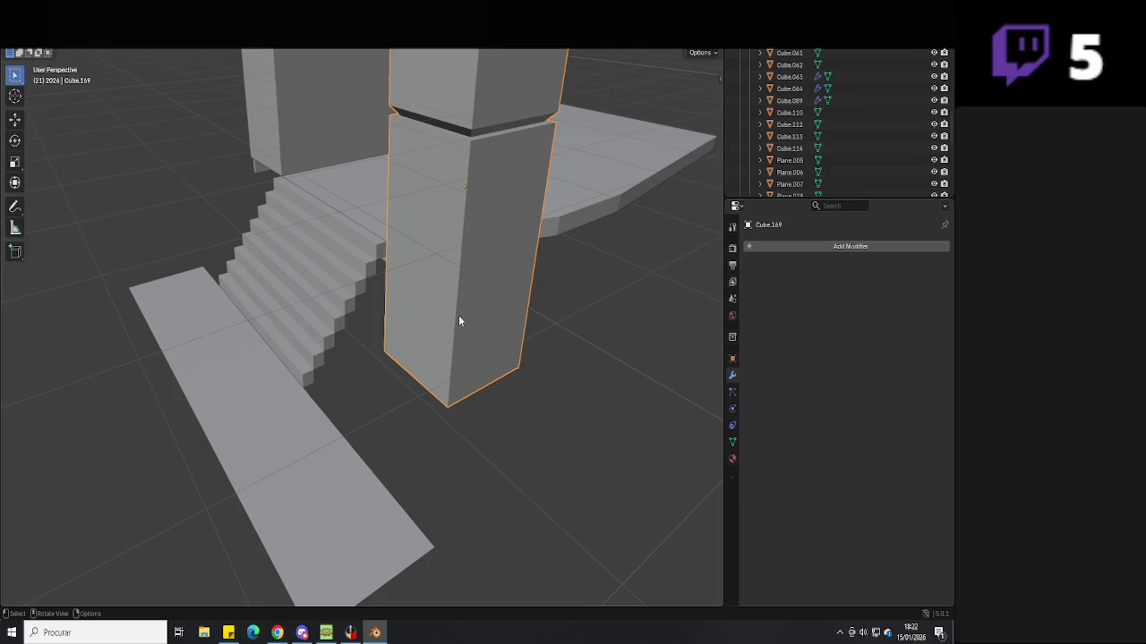
mouse_move(402, 332)
middle_mouse_down()
mouse_move(381, 348)
mouse_move(498, 356)
mouse_move(448, 349)
middle_mouse_up()
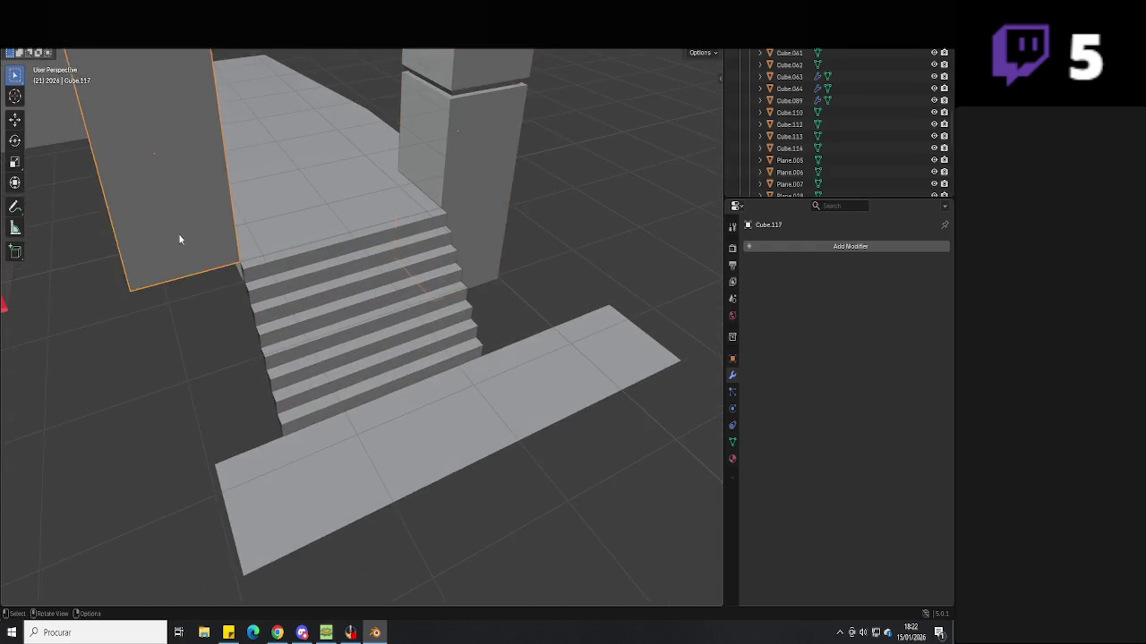
Pick the left wall's bottom face in X-ray Edit Mode, then select the stairs
left_click(179, 237)
middle_click_drag(179, 237, 251, 243)
key("Tab")
scroll(251, 243, "down", 6)
key("alt+z")
left_click(295, 266)
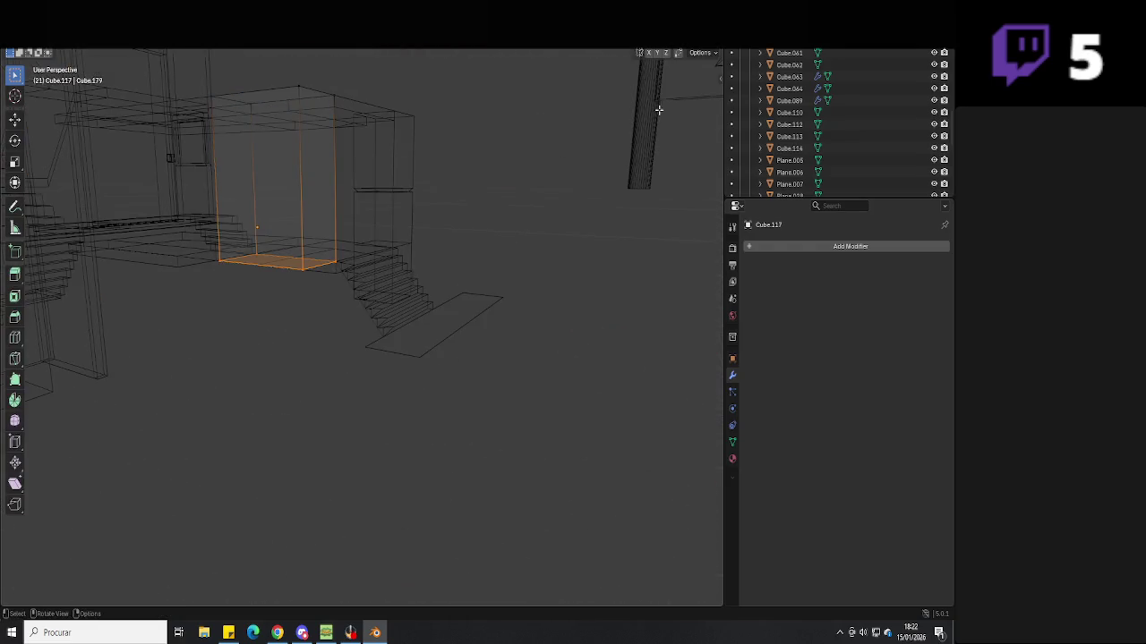
key("alt+z")
scroll(503, 197, "up", 4)
mouse_move(389, 307)
middle_mouse_down()
mouse_move(323, 305)
mouse_move(468, 373)
mouse_move(385, 366)
mouse_move(435, 358)
mouse_move(402, 427)
mouse_move(435, 421)
mouse_move(448, 460)
middle_mouse_up()
left_click(392, 366)
Scale the walkway Plane.037 along Y to fit in front of the stairs
left_click(445, 456)
key("s")
key("y")
left_click(358, 457)
mouse_move(358, 457)
middle_mouse_down()
mouse_move(417, 453)
mouse_move(414, 470)
middle_mouse_up()
key("s")
key("y")
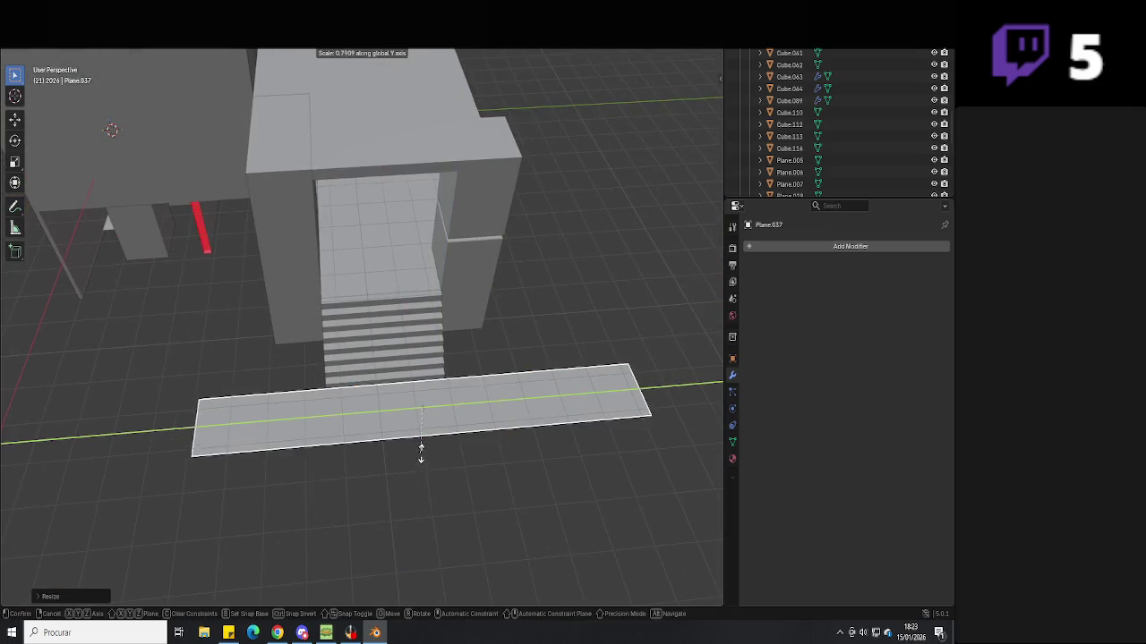
left_click(424, 446)
Move the walkway along Y into position before the stairs and save
key("g")
key("y")
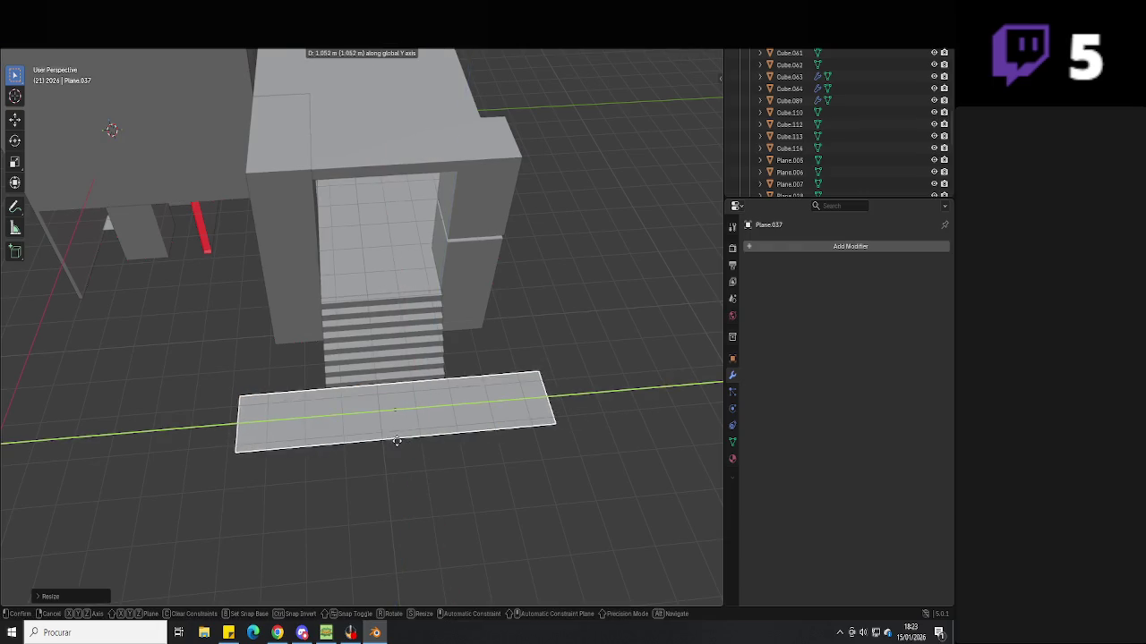
left_click(378, 442)
key("ctrl+s")
mouse_move(544, 346)
middle_mouse_down()
mouse_move(452, 350)
mouse_move(483, 398)
mouse_move(529, 402)
mouse_move(302, 450)
mouse_move(453, 422)
mouse_move(420, 396)
middle_mouse_up()
left_click(452, 350)
left_click(301, 450)
key("g")
key("y")
left_click(394, 367)
Extrude the walkway's far end edge along Y into a longer path and save
key("Tab")
left_click_drag(420, 396, 331, 528)
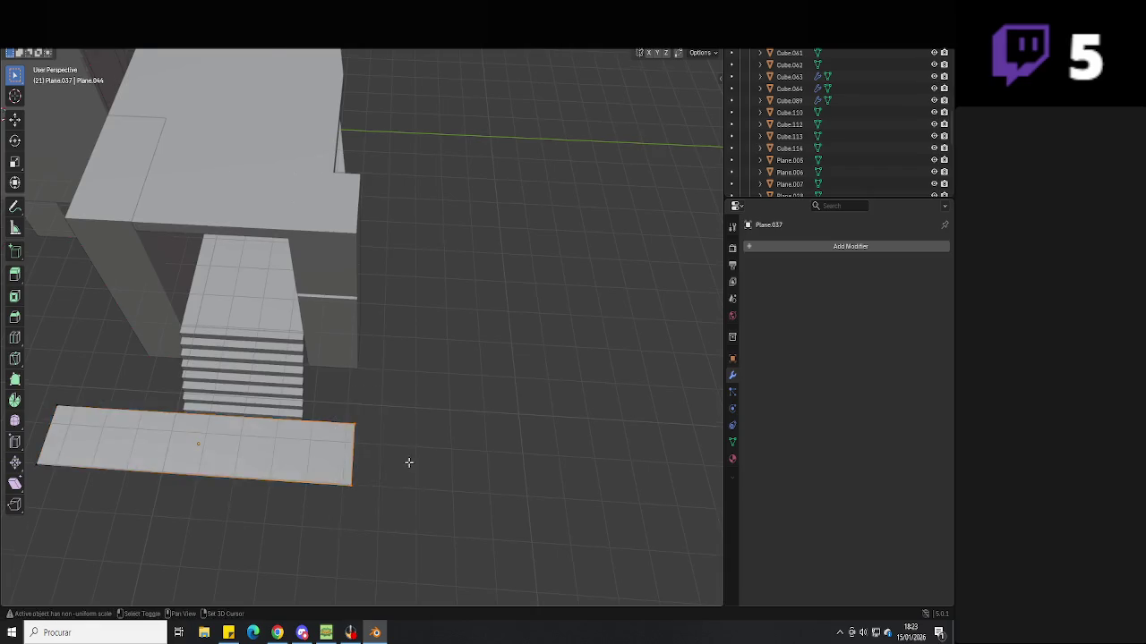
middle_click_drag(411, 463, 350, 397, "shift")
key("e")
key("y")
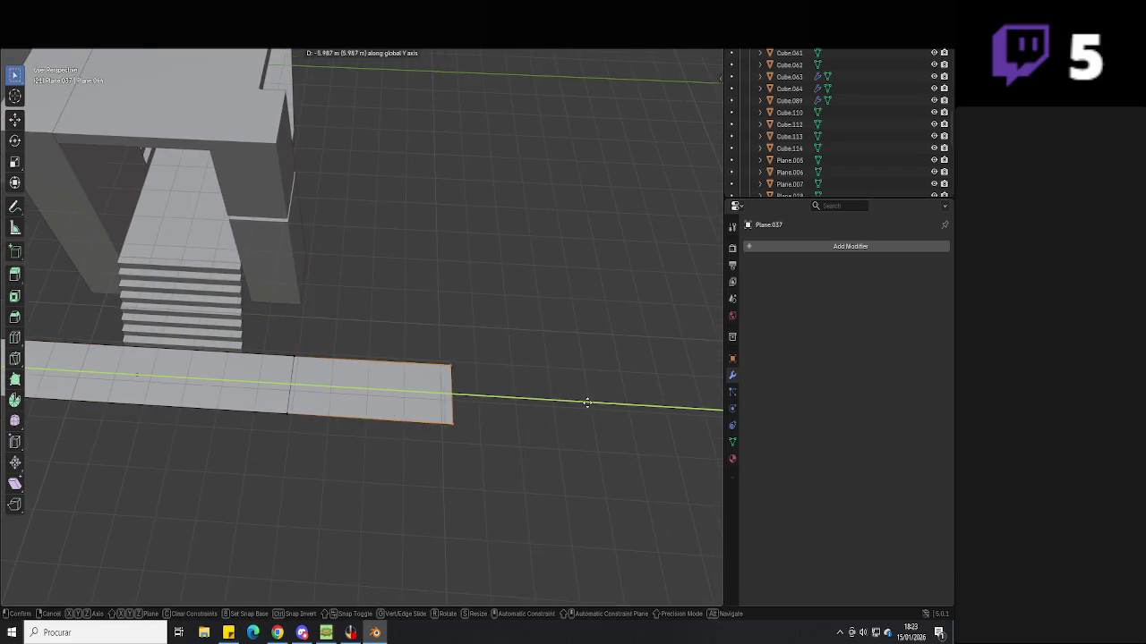
left_click(612, 397)
mouse_move(611, 396)
middle_mouse_down()
mouse_move(444, 335)
mouse_move(353, 387)
mouse_move(294, 290)
mouse_move(345, 414)
mouse_move(305, 470)
mouse_move(450, 439)
mouse_move(382, 382)
mouse_move(517, 411)
mouse_move(517, 462)
mouse_move(427, 365)
middle_mouse_up()
key("Tab")
key("ctrl+s")
Zoom in on the entrance and select the staircase's bottom step
scroll(517, 411, "up", 2)
scroll(472, 427, "up", 2)
scroll(462, 400, "up", 2)
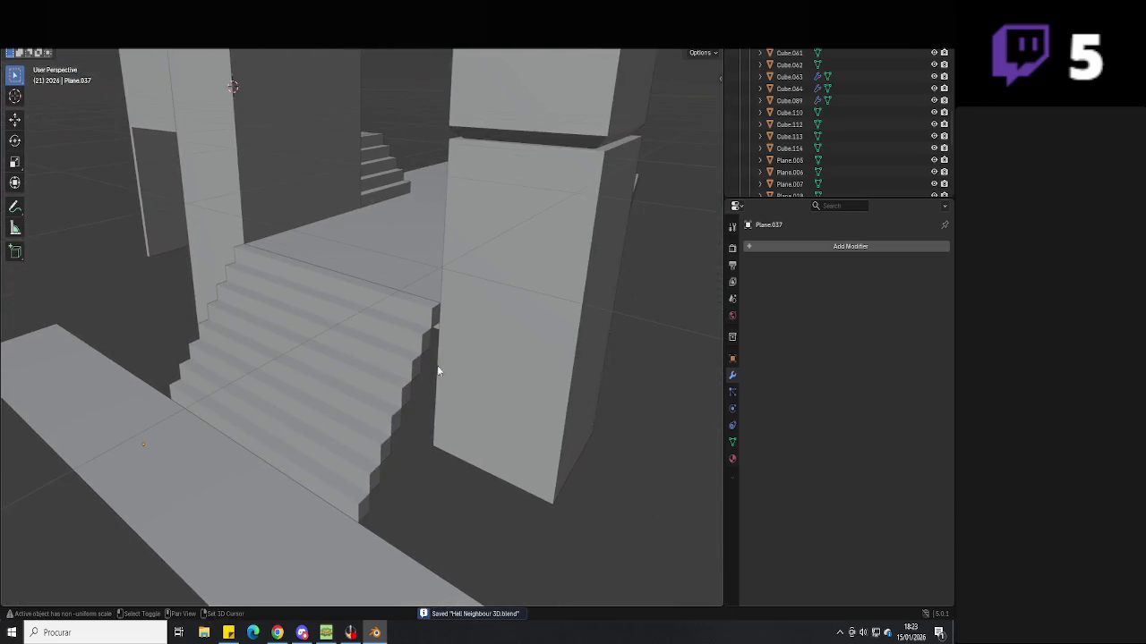
left_click(428, 407)
key("ctrl+z")
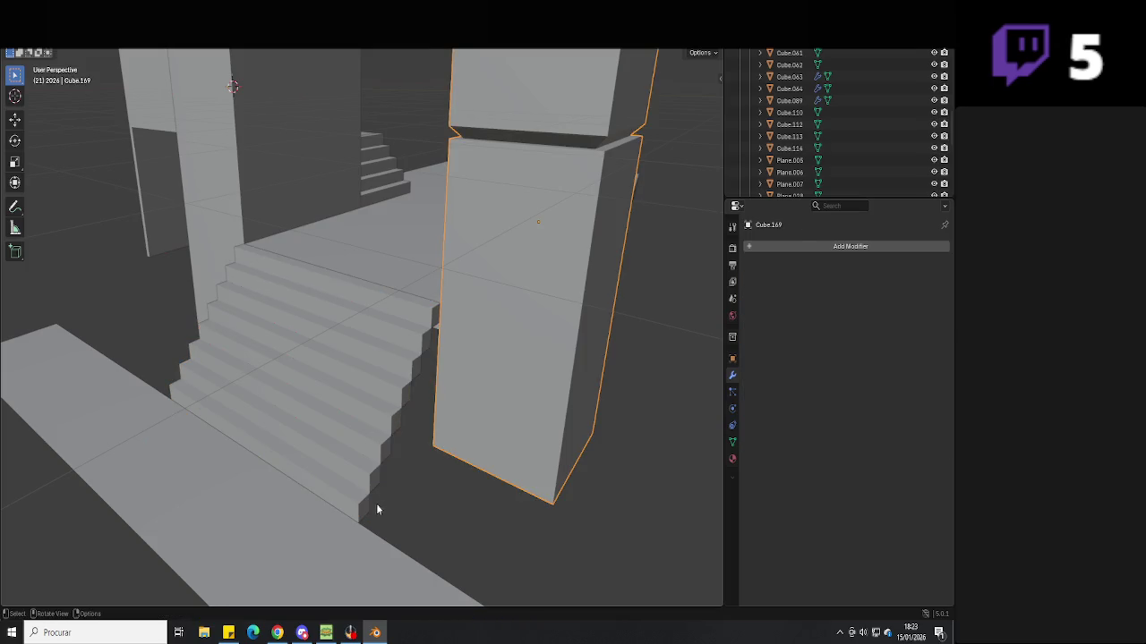
key("ctrl+shift+z")
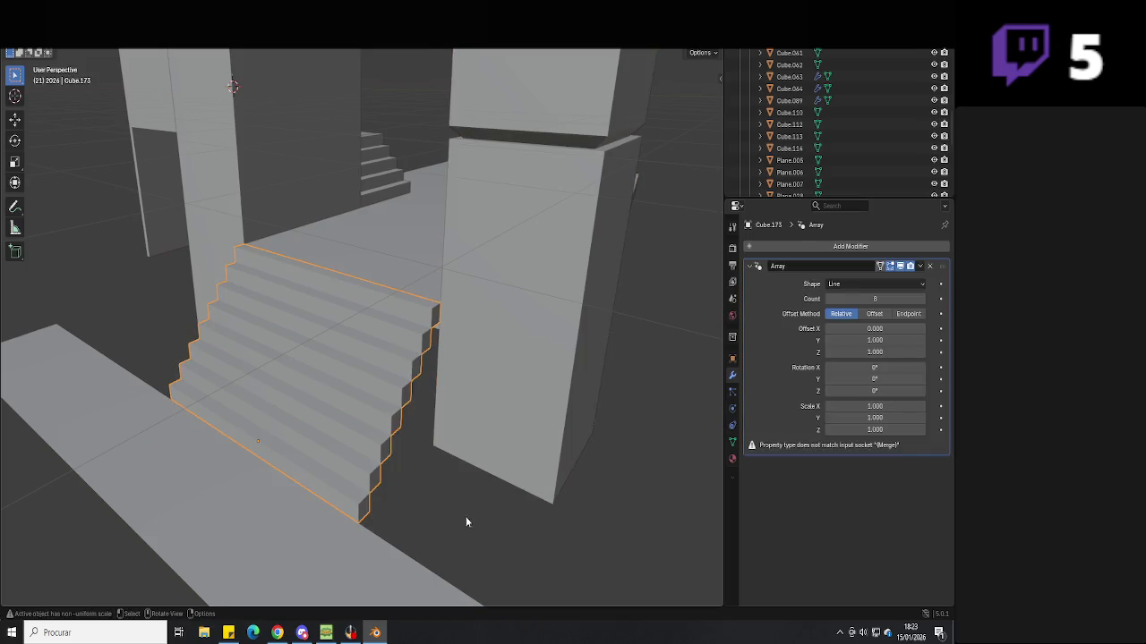
left_click(497, 515)
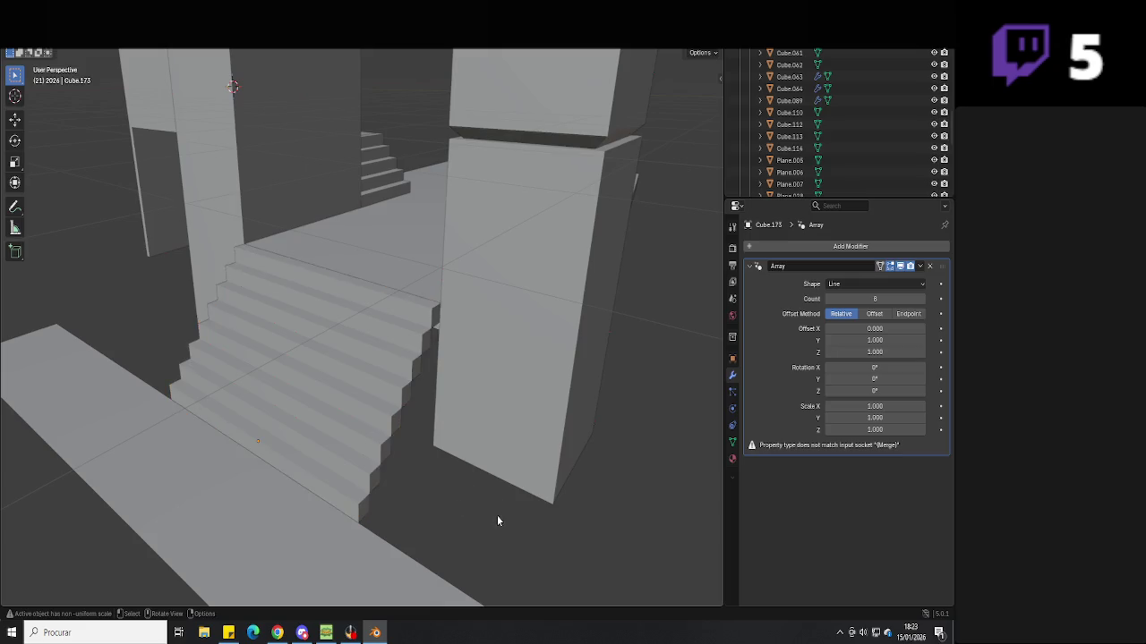
middle_click_drag(497, 515, 445, 429, "shift")
Extrude the bottom step's end face, then undo it to keep the step shorter
key("Tab")
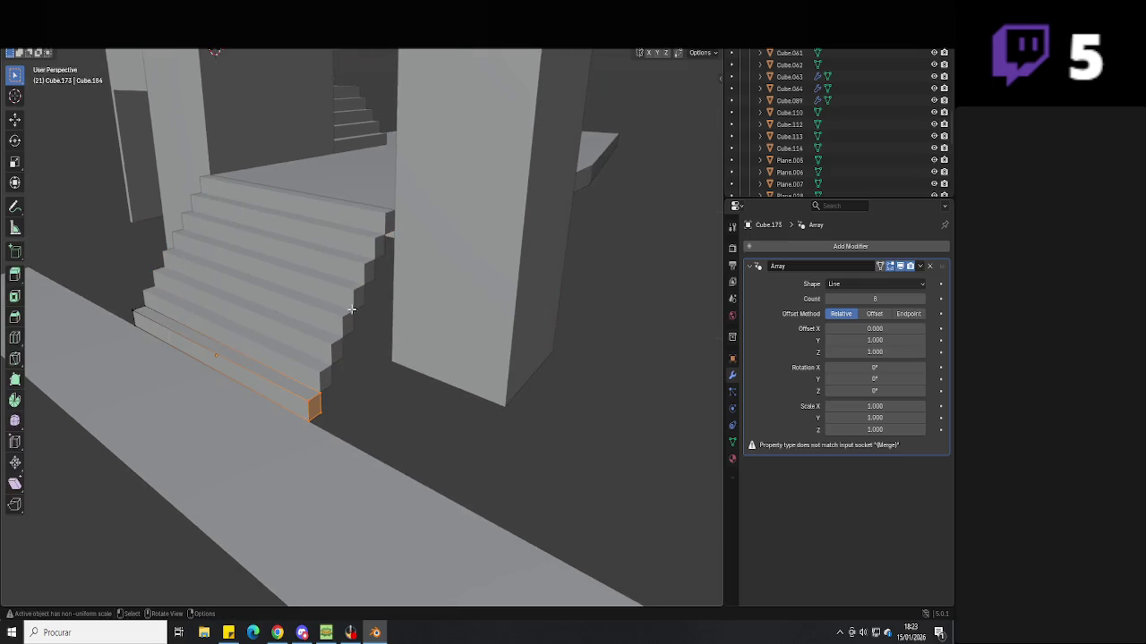
key("e")
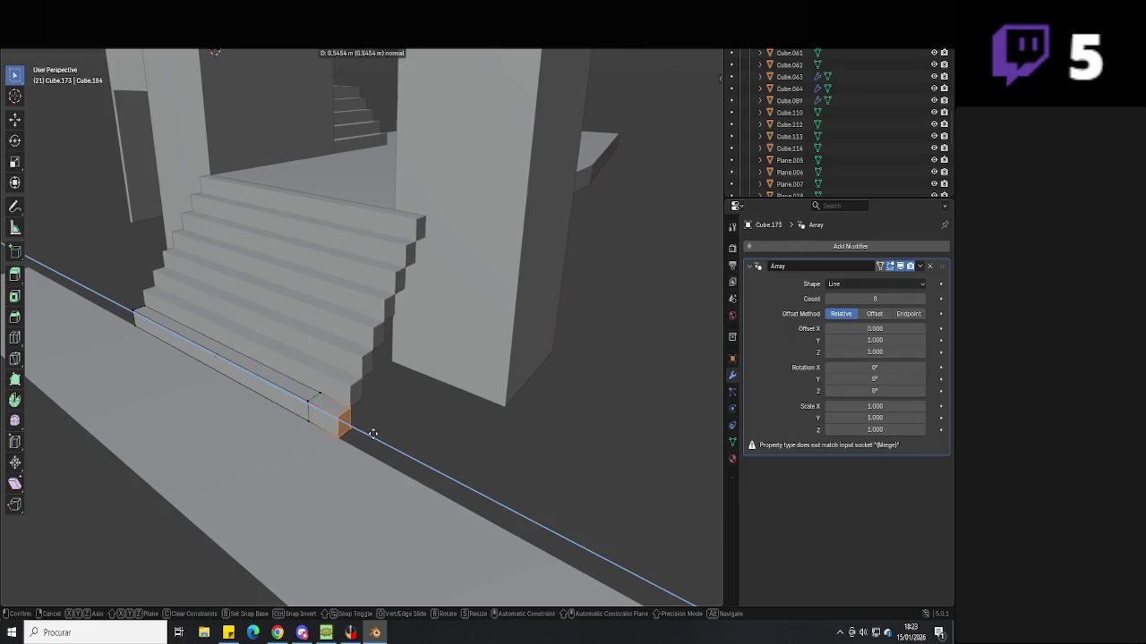
left_click(402, 446)
key("ctrl+z")
key("Tab")
key("alt+a")
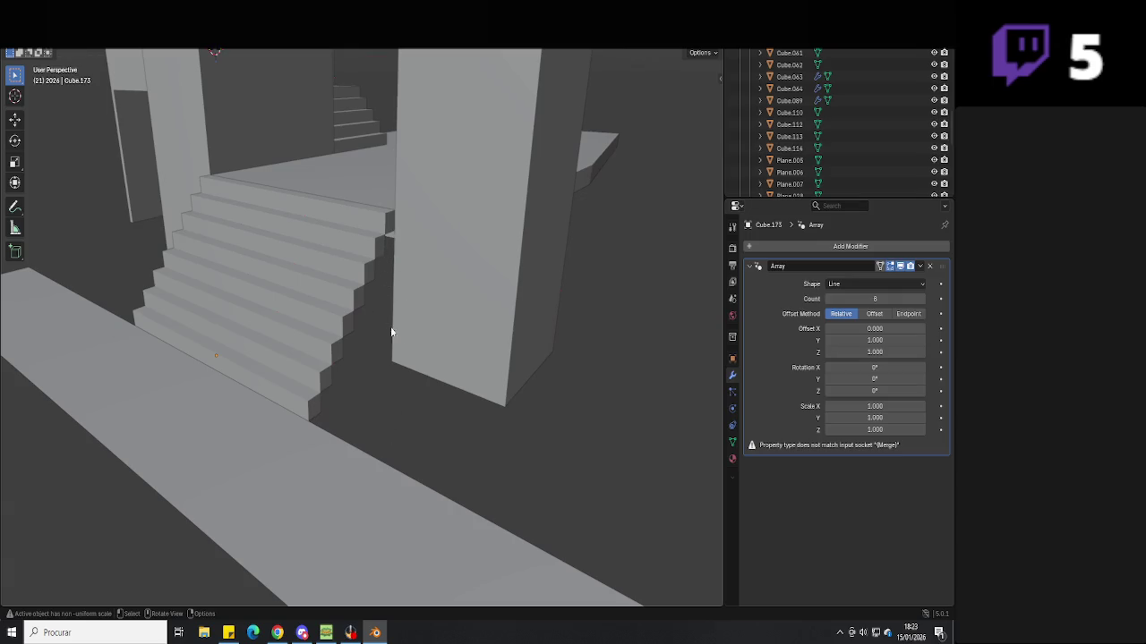
Move the staircase about 1.441 m along X so it sits against the front pillar
left_click(458, 390)
mouse_move(457, 391)
middle_mouse_down()
mouse_move(409, 391)
mouse_move(368, 412)
mouse_move(355, 387)
mouse_move(412, 416)
mouse_move(384, 319)
middle_mouse_up()
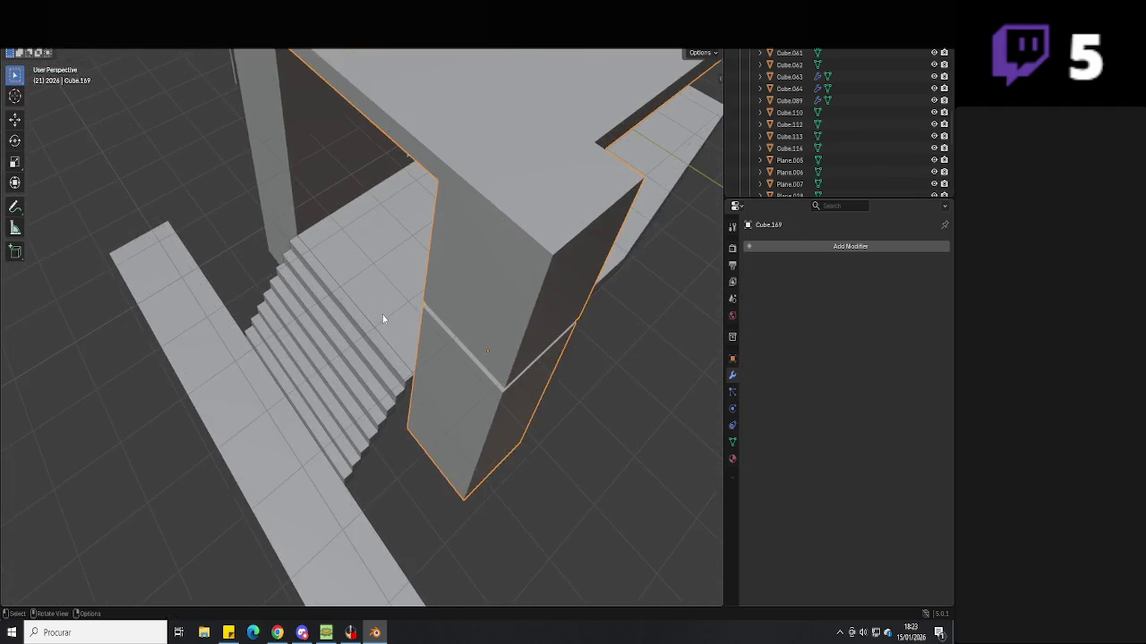
left_click(346, 366)
middle_click_drag(346, 366, 346, 341)
key("g")
key("x")
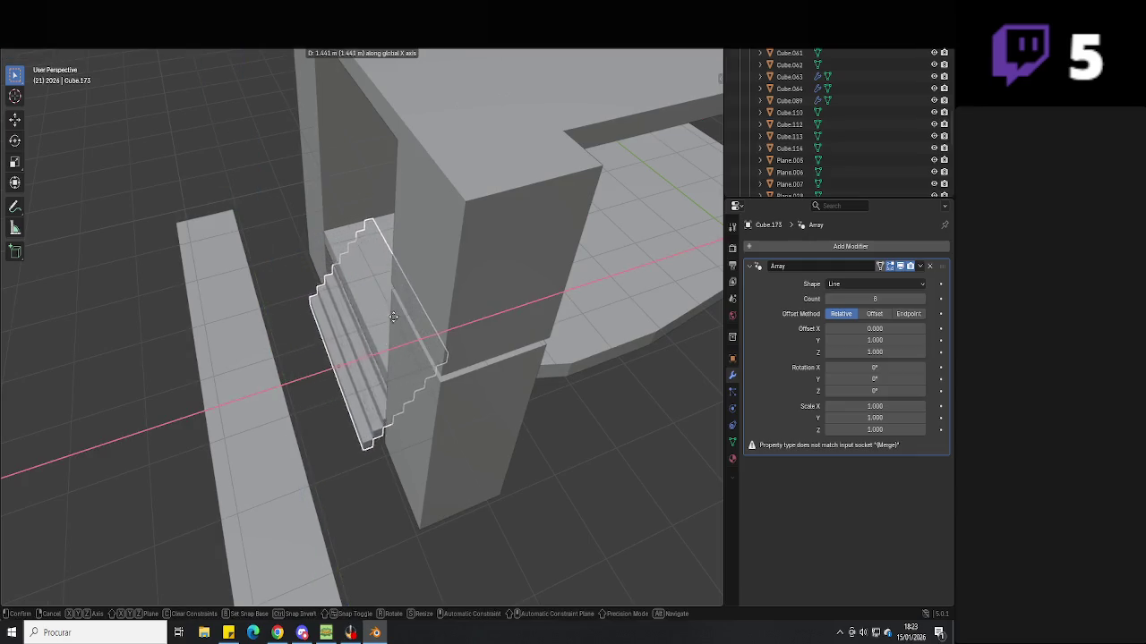
left_click(407, 314)
key("g")
key("x")
left_click(409, 311)
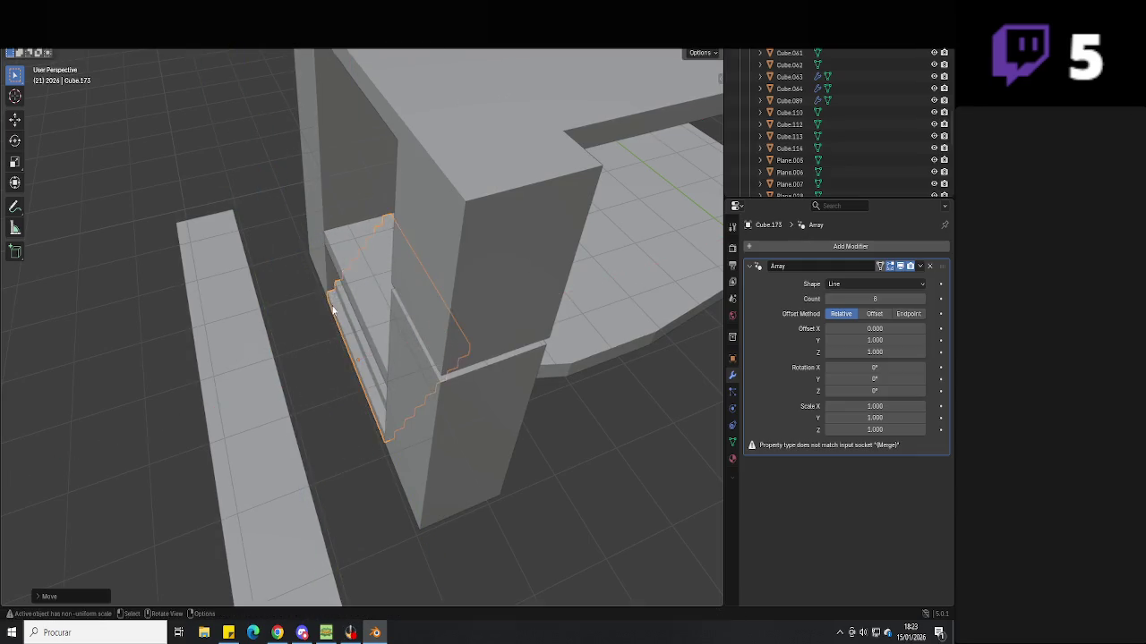
Move the landing floor's front edge along X to extend it toward the stairs
middle_click_drag(409, 312, 411, 307)
mouse_move(351, 386)
middle_mouse_down()
mouse_move(425, 384)
mouse_move(478, 422)
middle_mouse_up()
left_click(382, 345)
key("Tab")
mouse_move(382, 345)
middle_mouse_down()
mouse_move(358, 295)
mouse_move(340, 322)
mouse_move(358, 340)
middle_mouse_up()
left_click_drag(571, 330, 237, 390)
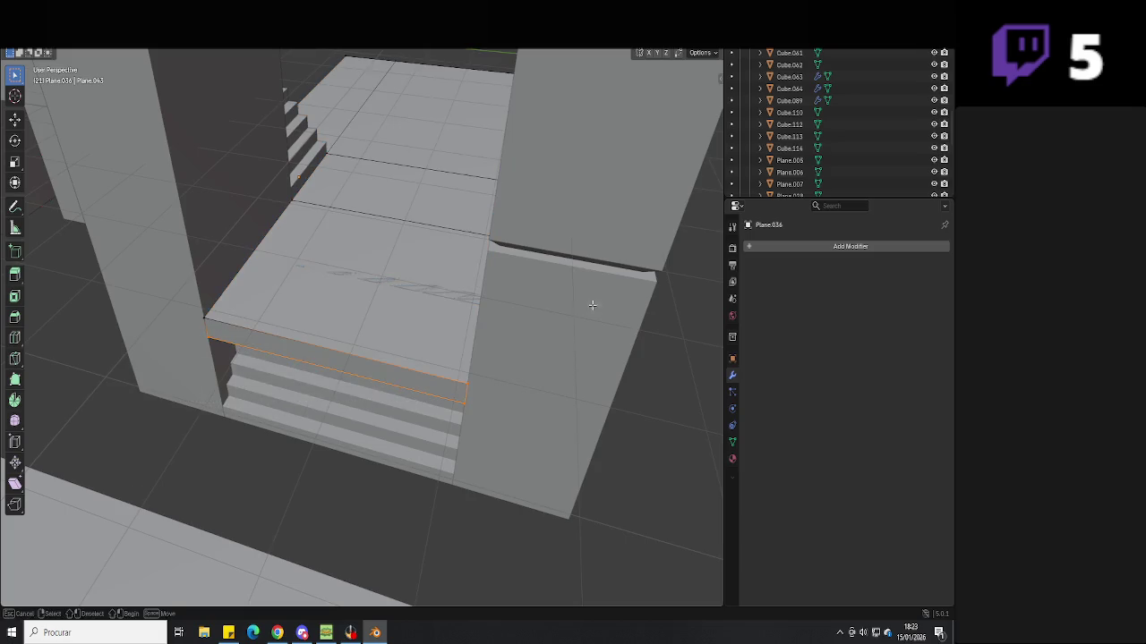
middle_click_drag(450, 413, 411, 384)
key("g")
key("x")
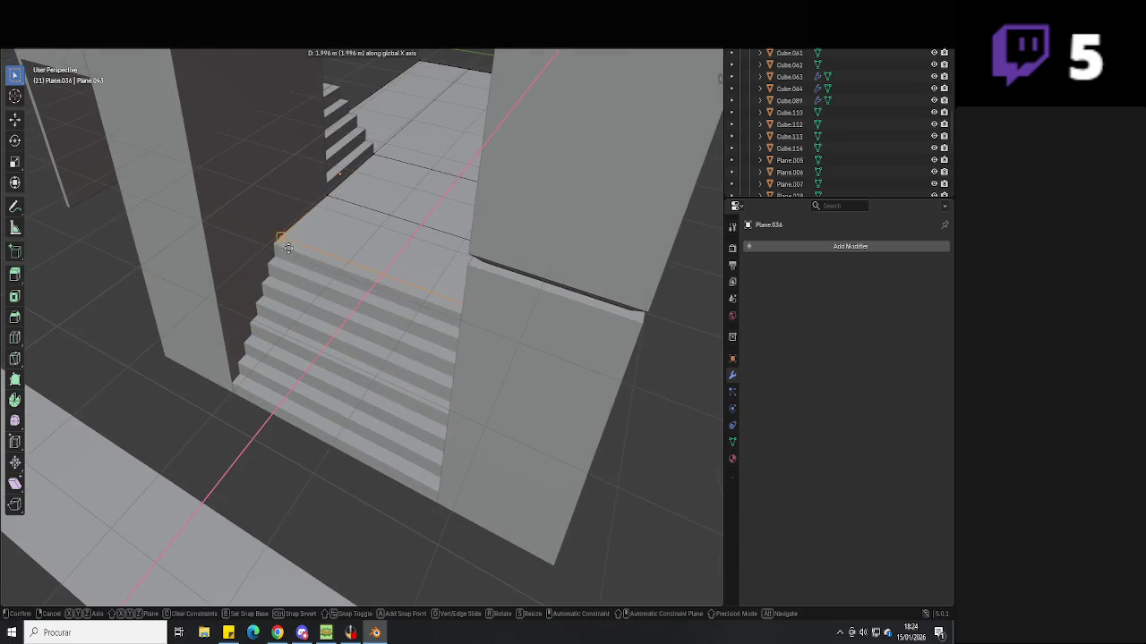
left_click(283, 237)
mouse_move(284, 237)
middle_mouse_down()
mouse_move(358, 379)
mouse_move(420, 371)
middle_mouse_up()
key("Tab")
Move the walkway Plane.037 along X to line up with the stairs
left_click(545, 459)
key("g")
key("x")
left_click(565, 452)
middle_click_drag(568, 453, 431, 454)
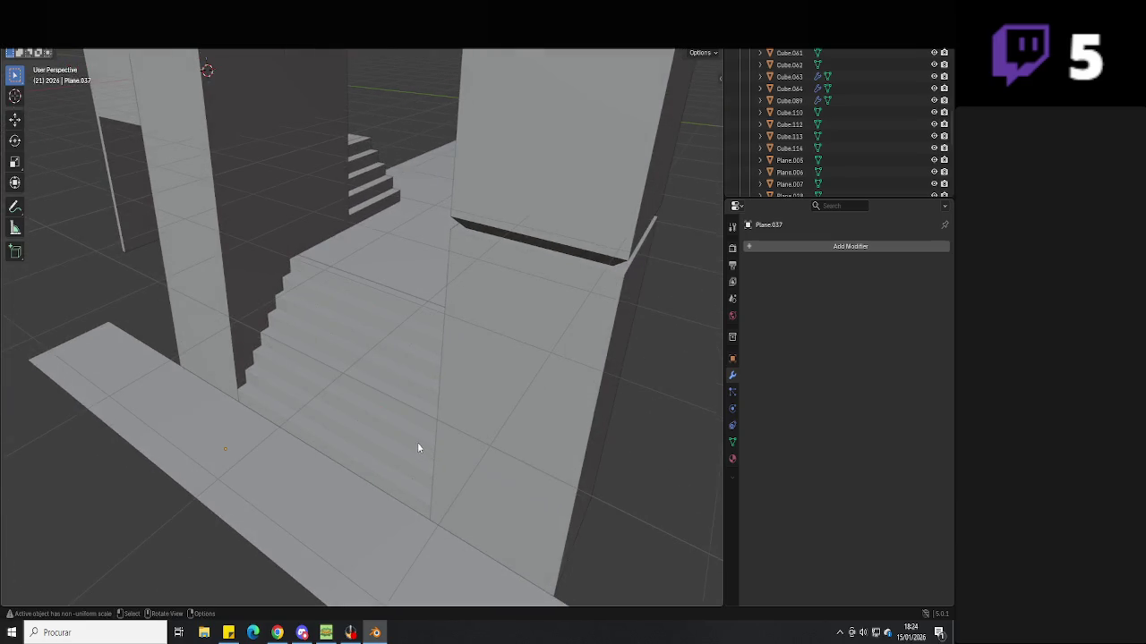
mouse_move(360, 402)
middle_mouse_down()
mouse_move(384, 421)
mouse_move(465, 411)
mouse_move(442, 404)
mouse_move(426, 423)
middle_mouse_up()
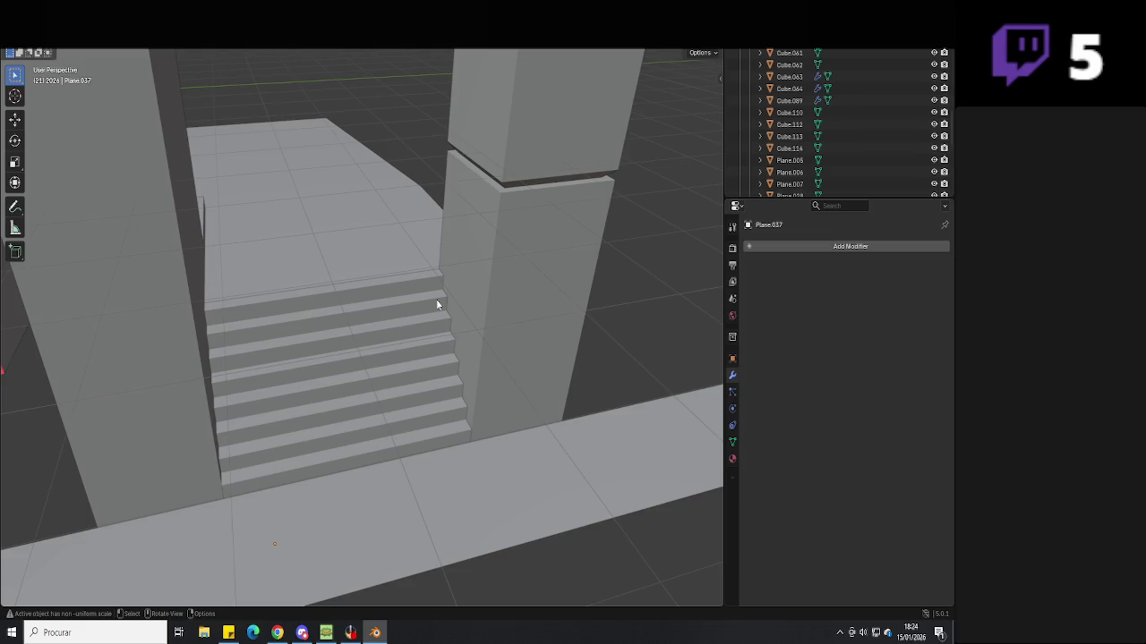
left_click(418, 353)
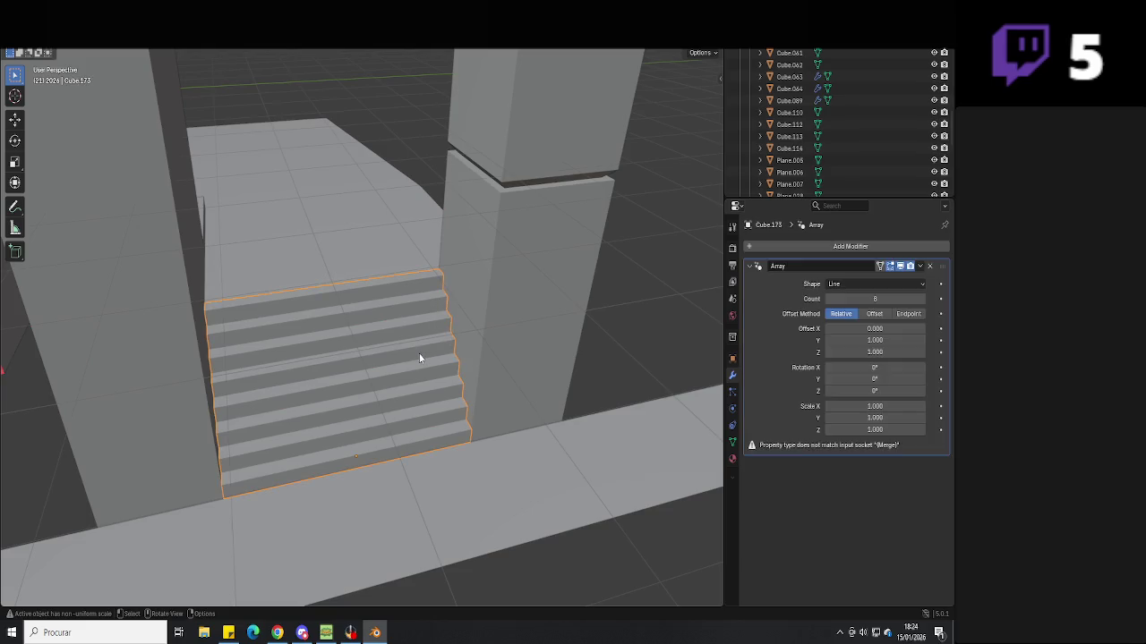
Set the staircase Array count to 5 and move the stairs into their new position
left_click(826, 301)
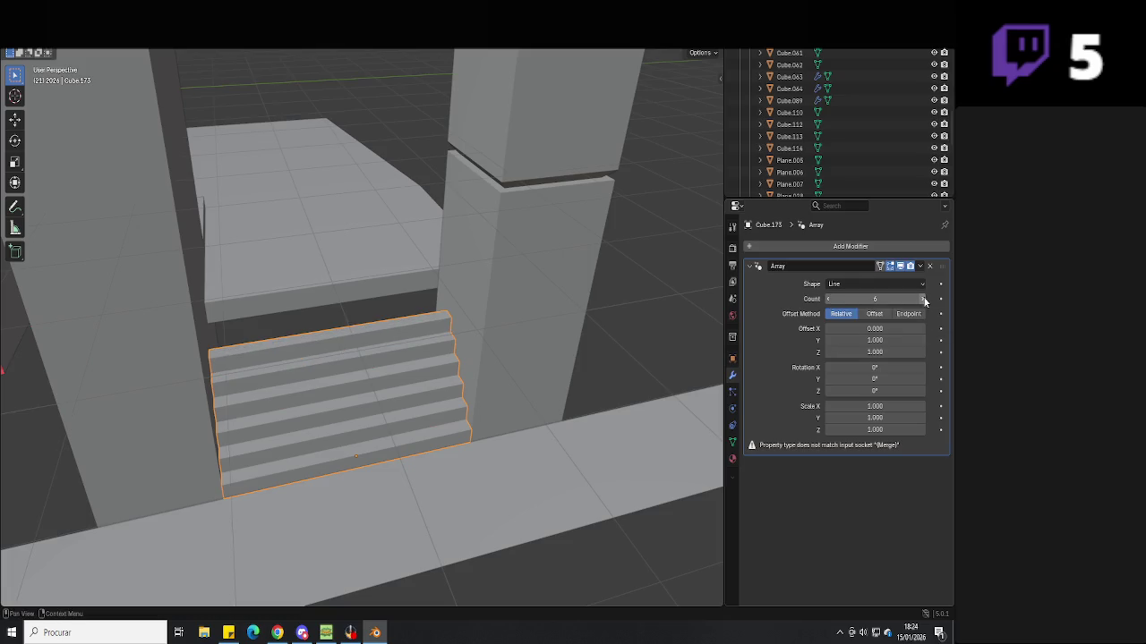
key("Tab")
mouse_move(447, 335)
middle_mouse_down()
mouse_move(507, 335)
mouse_move(330, 312)
middle_mouse_up()
key("g")
key("y")
key("z")
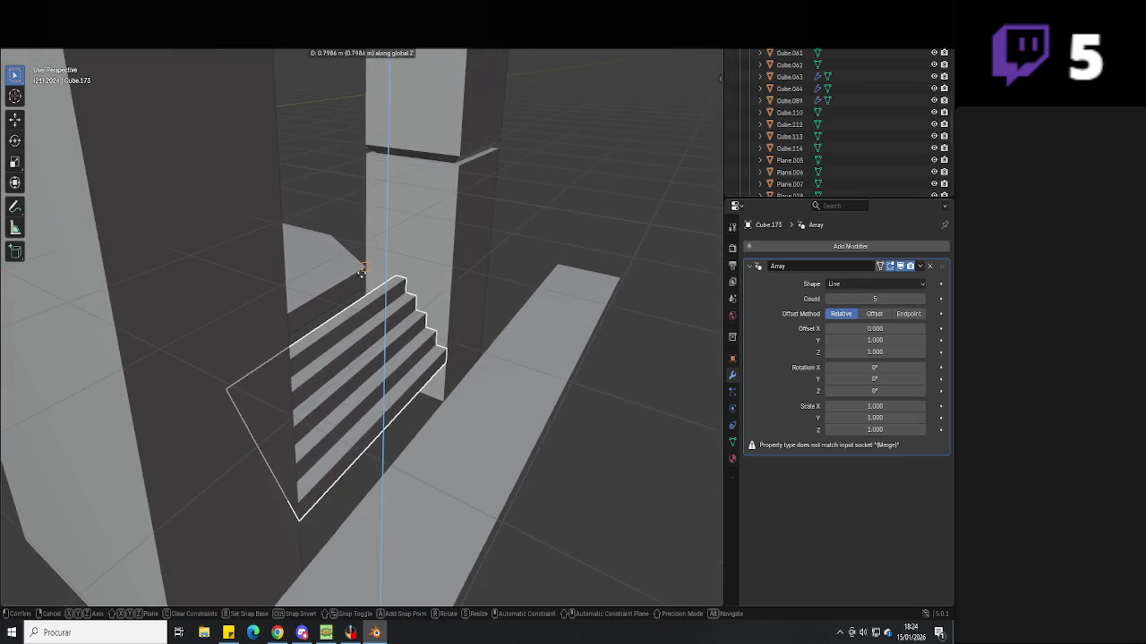
key("x")
left_click(362, 272)
Slide the walkway about 0.5 m along X beneath the stairs
left_click(435, 371)
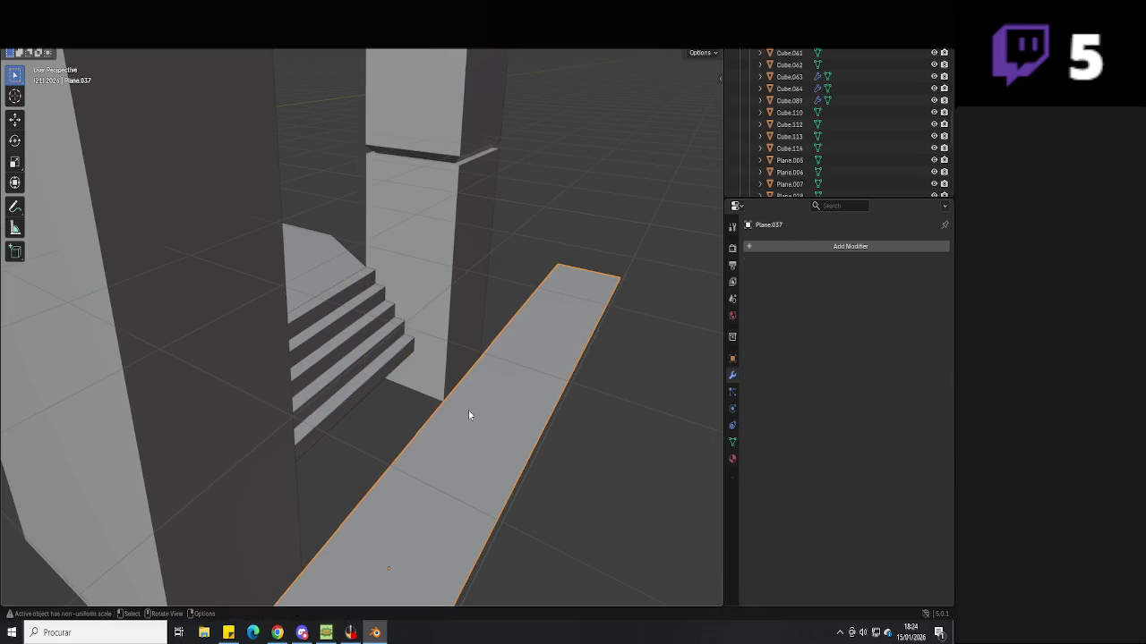
key("g")
left_click(416, 352)
key("g")
key("x")
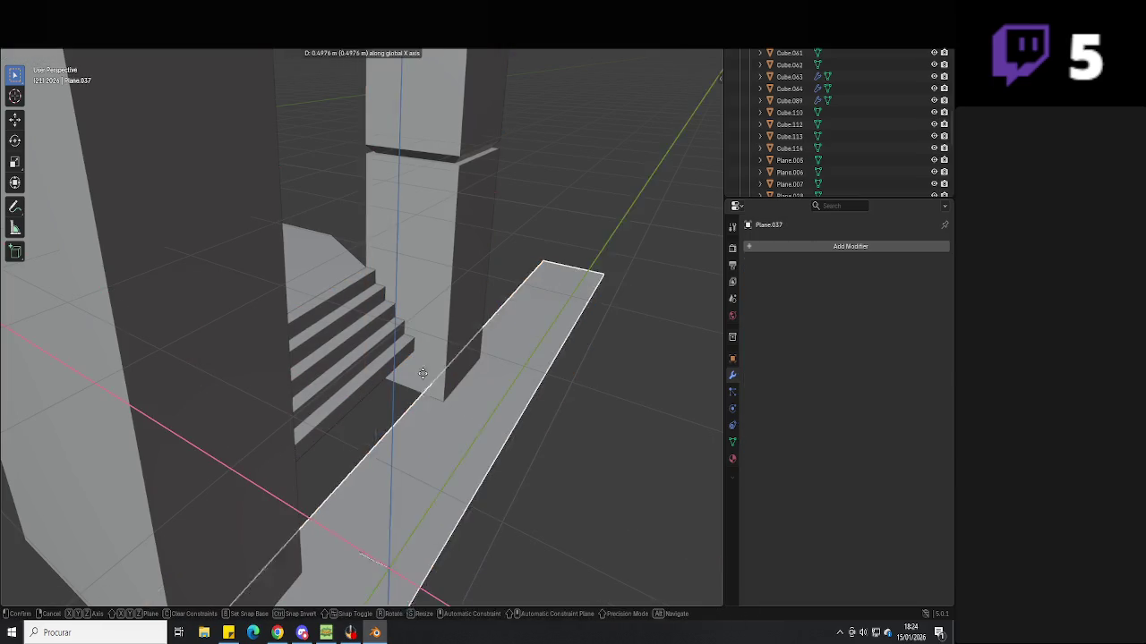
key("z")
right_click(415, 353)
Select the front pillar's left faces in Edit Mode using see-through shading
left_click(440, 345)
mouse_move(439, 350)
middle_mouse_down()
mouse_move(362, 355)
mouse_move(415, 408)
mouse_move(383, 224)
middle_mouse_up()
key("Tab")
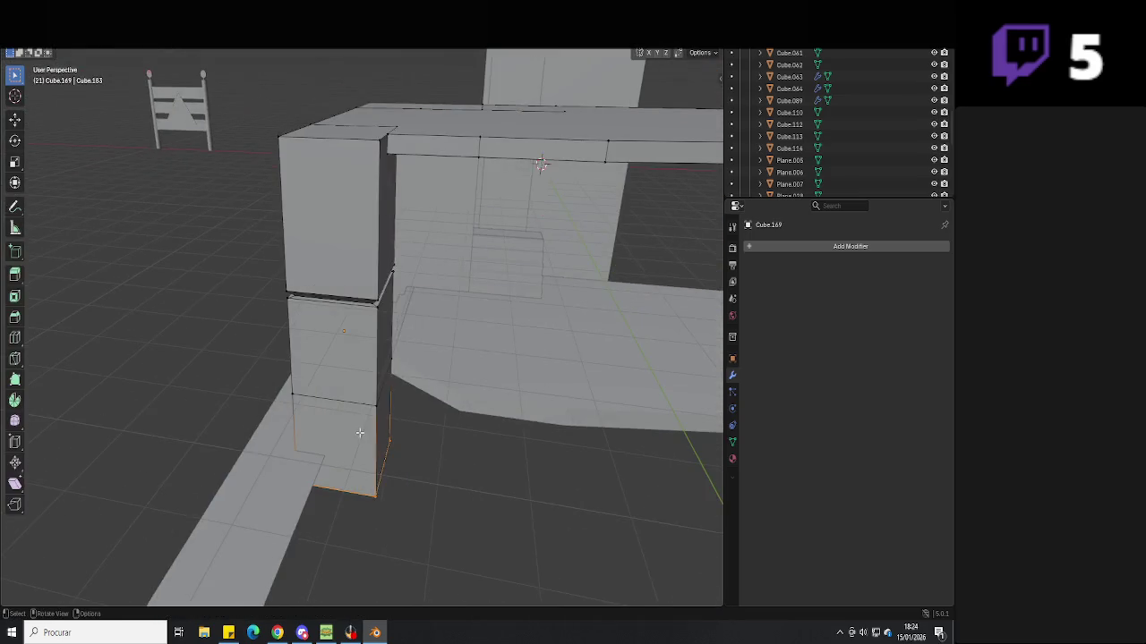
left_click_drag(297, 531, 297, 531)
key("shift+z")
middle_click_drag(297, 531, 197, 483)
middle_click_drag(369, 452, 653, 108)
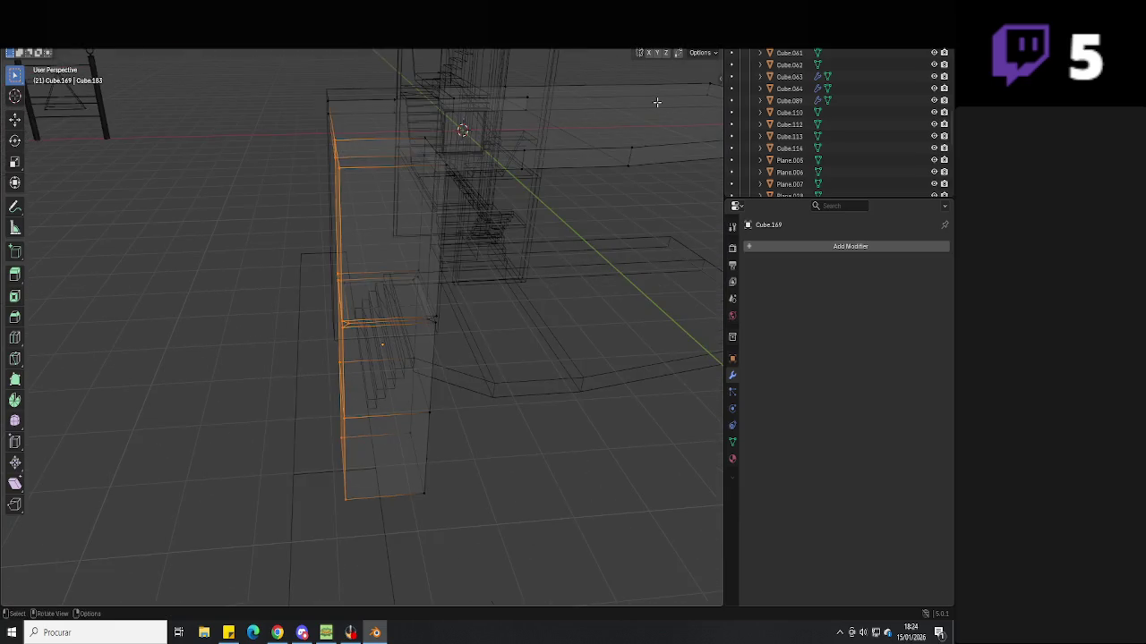
key("shift+z")
mouse_move(455, 463)
middle_mouse_down()
mouse_move(502, 478)
mouse_move(507, 447)
mouse_move(537, 430)
middle_mouse_up()
Duplicate the floor strip Plane.037 and move the copy along Y
left_click(512, 466)
key("shift+d")
key("y")
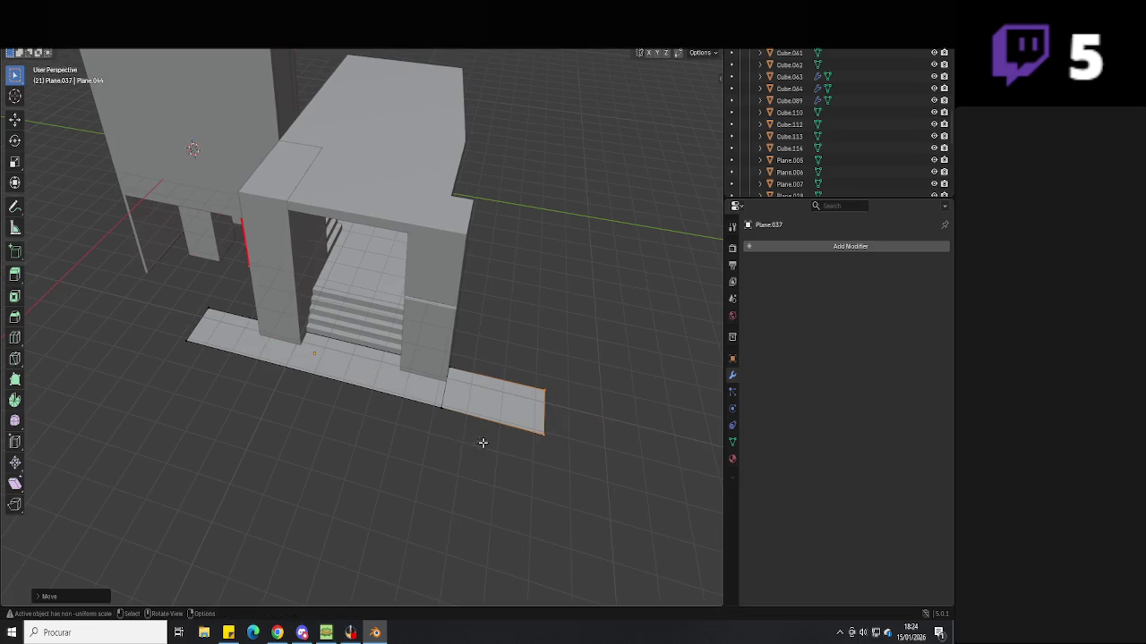
left_click(530, 439)
left_click_drag(489, 344, 432, 414)
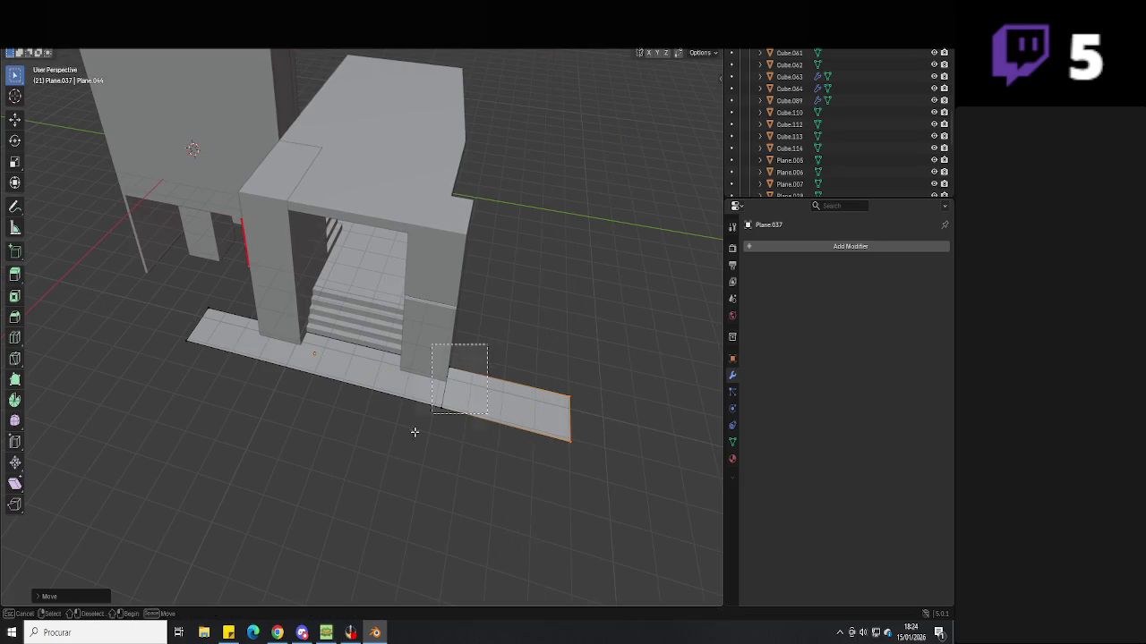
left_click(457, 398)
middle_click_drag(352, 400, 347, 405)
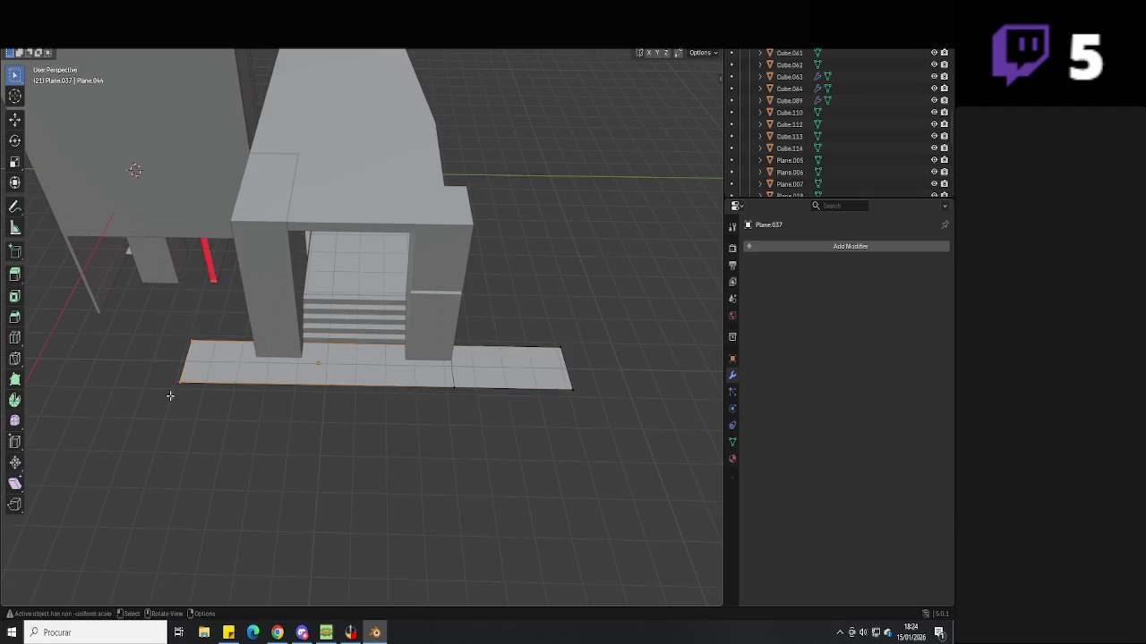
Extrude the strip's left end twice so it runs past the archway
key("e")
left_click(256, 369)
key("e")
left_click(165, 361)
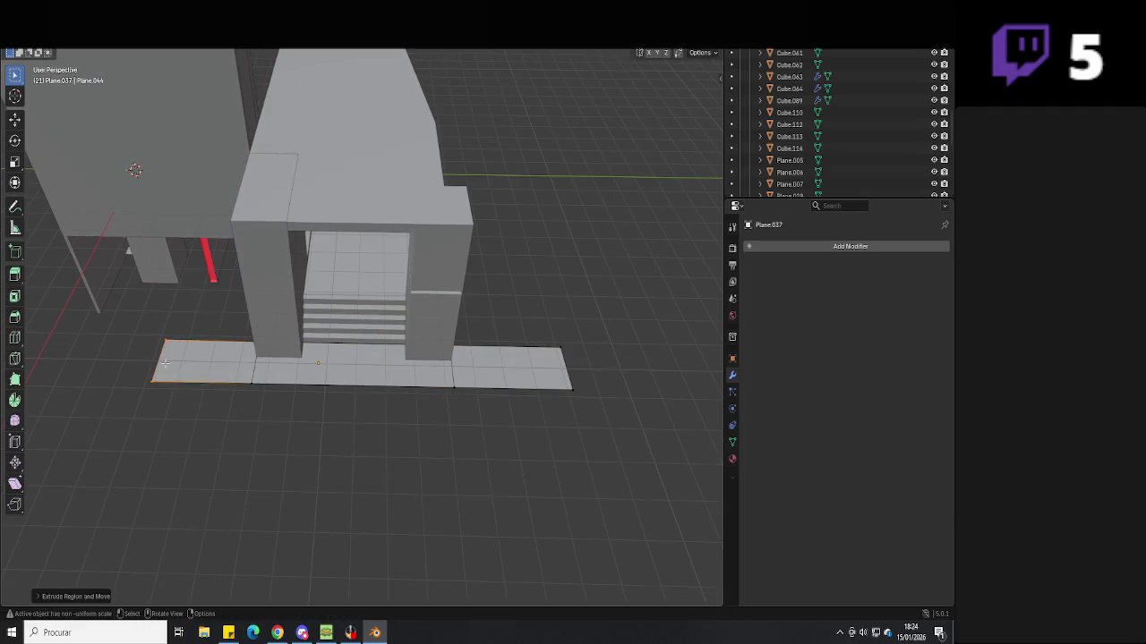
key("Tab")
mouse_move(326, 422)
middle_mouse_down()
mouse_move(415, 399)
mouse_move(410, 373)
mouse_move(417, 433)
mouse_move(294, 466)
mouse_move(343, 479)
mouse_move(281, 493)
middle_mouse_up()
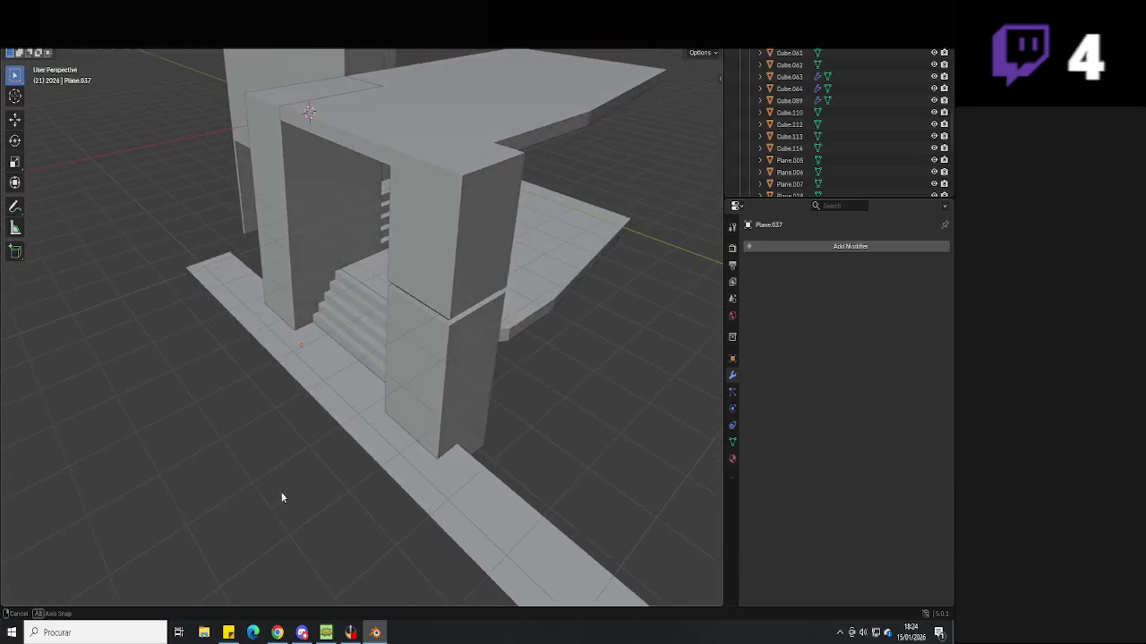
Inspect the entrance stairs and floor Plane.036, then save the file
scroll(320, 481, "up", 3)
left_click(328, 352)
mouse_move(328, 353)
middle_mouse_down()
mouse_move(349, 398)
mouse_move(284, 391)
mouse_move(276, 417)
mouse_move(326, 439)
mouse_move(365, 439)
mouse_move(414, 463)
mouse_move(434, 493)
mouse_move(434, 422)
mouse_move(440, 435)
mouse_move(457, 429)
mouse_move(462, 404)
mouse_move(444, 459)
mouse_move(358, 363)
middle_mouse_up()
left_click(327, 442)
key("ctrl+s")
In Edit Mode on walkway Plane.037, push its end edge outward along X and Y
scroll(442, 397, "down", 3)
scroll(444, 459, "up", 3)
left_click(358, 365)
key("Tab")
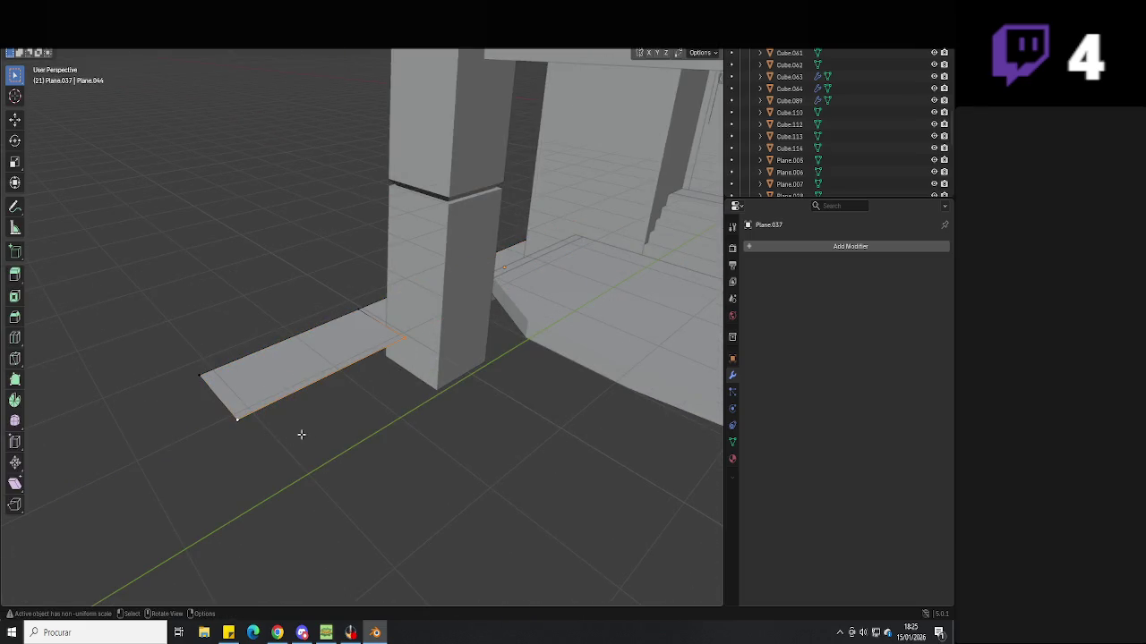
middle_click_drag(297, 434, 429, 417)
key("g")
middle_click_drag(571, 418, 498, 429)
key("g")
key("x")
key("y")
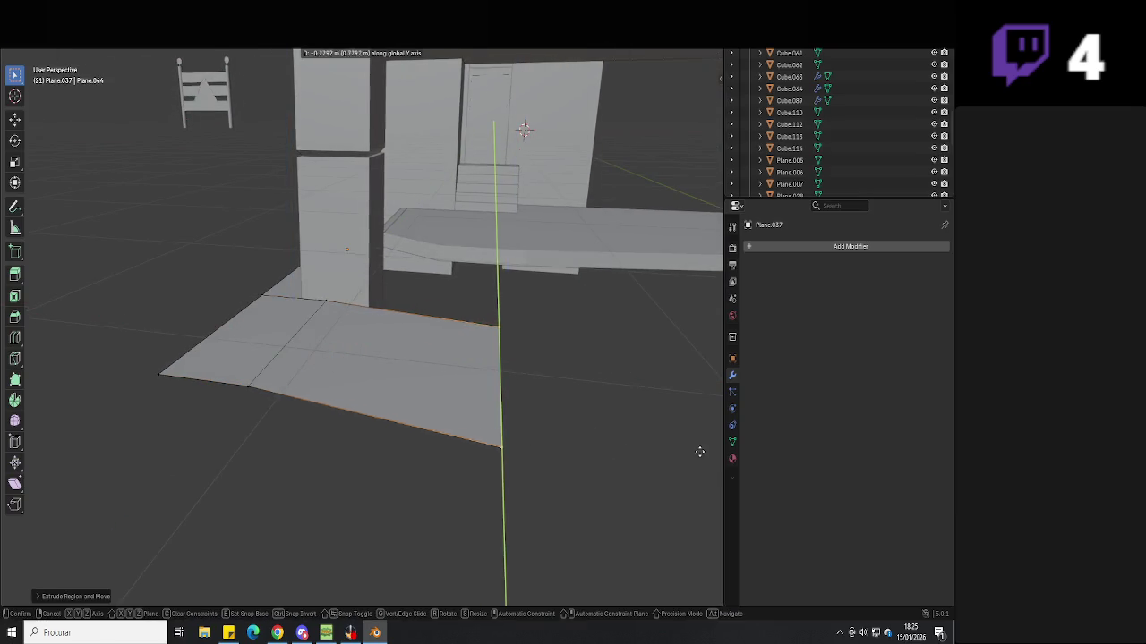
left_click(701, 465)
Move the walkway's end edge vertically on Z, undo an X move, and start extruding it further
mouse_move(703, 471)
middle_mouse_down()
mouse_move(592, 447)
mouse_move(596, 493)
mouse_move(614, 499)
mouse_move(648, 484)
mouse_move(455, 414)
middle_mouse_up()
key("g")
key("z")
left_click(599, 474)
key("g")
key("x")
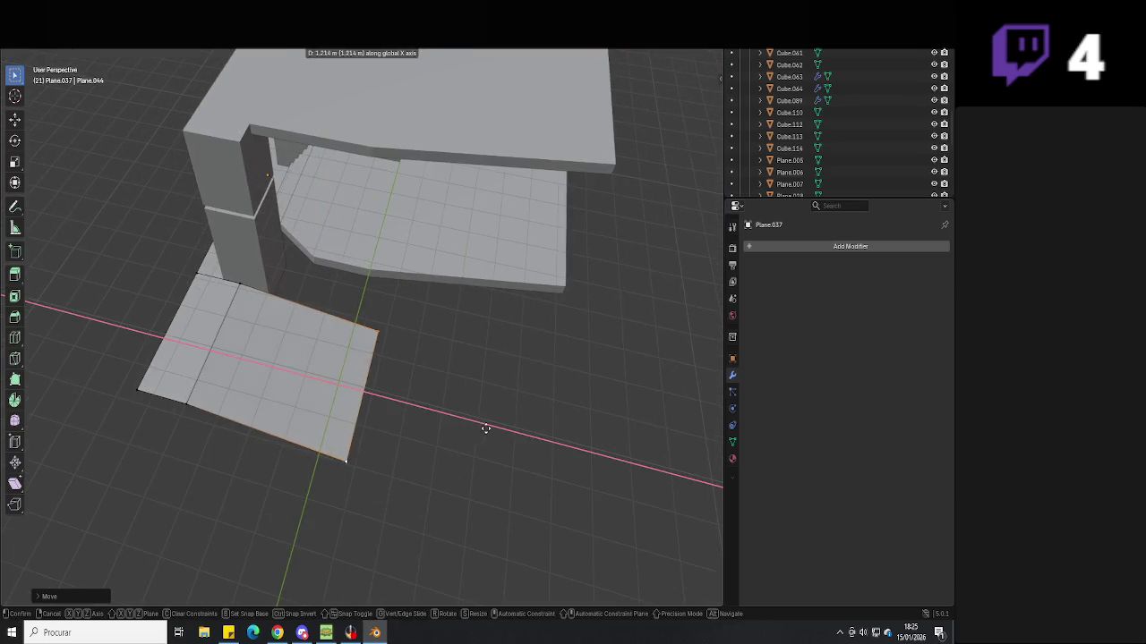
key("ctrl+z")
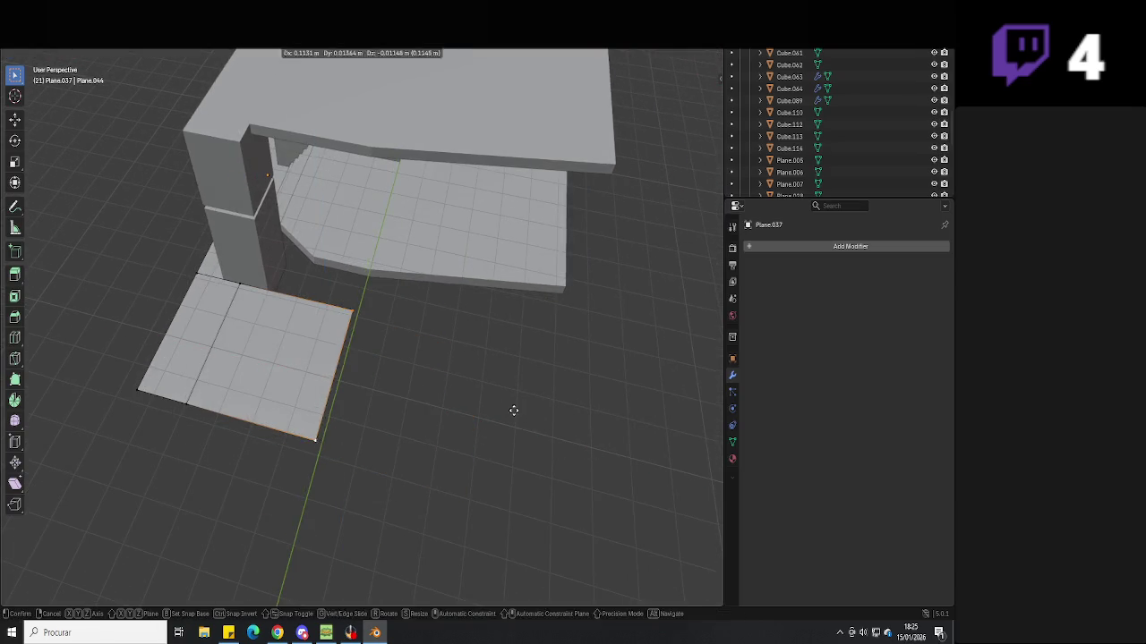
key("x")
key("z")
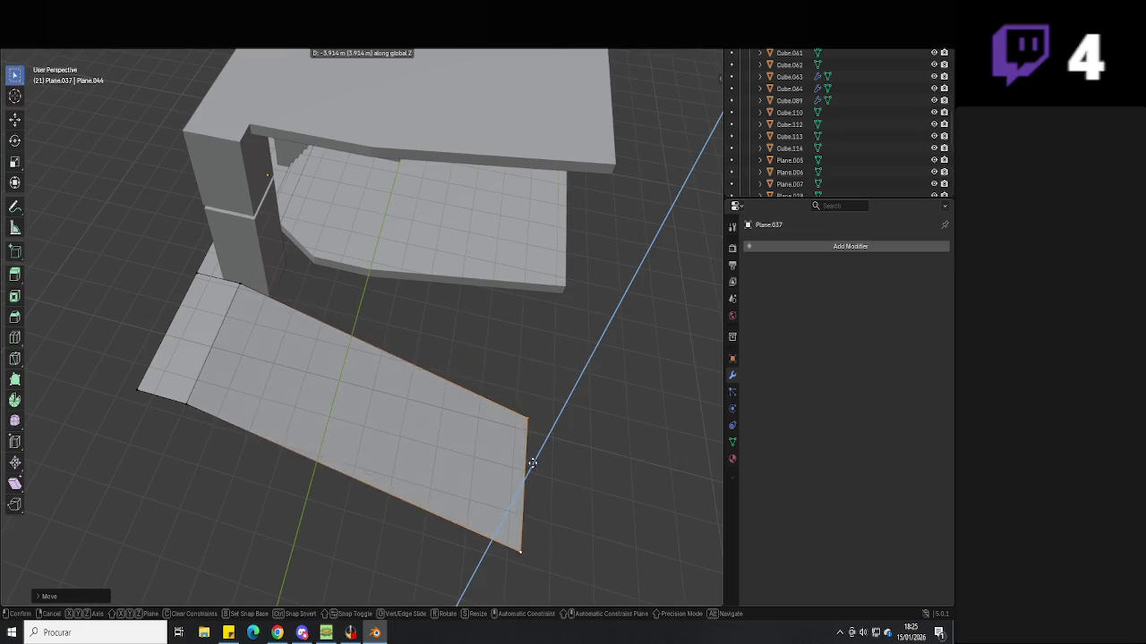
middle_click_drag(524, 474, 534, 439)
Confirm the X-axis extrusion, then select the far edge and reposition it on Z and Y
key("x")
key("x")
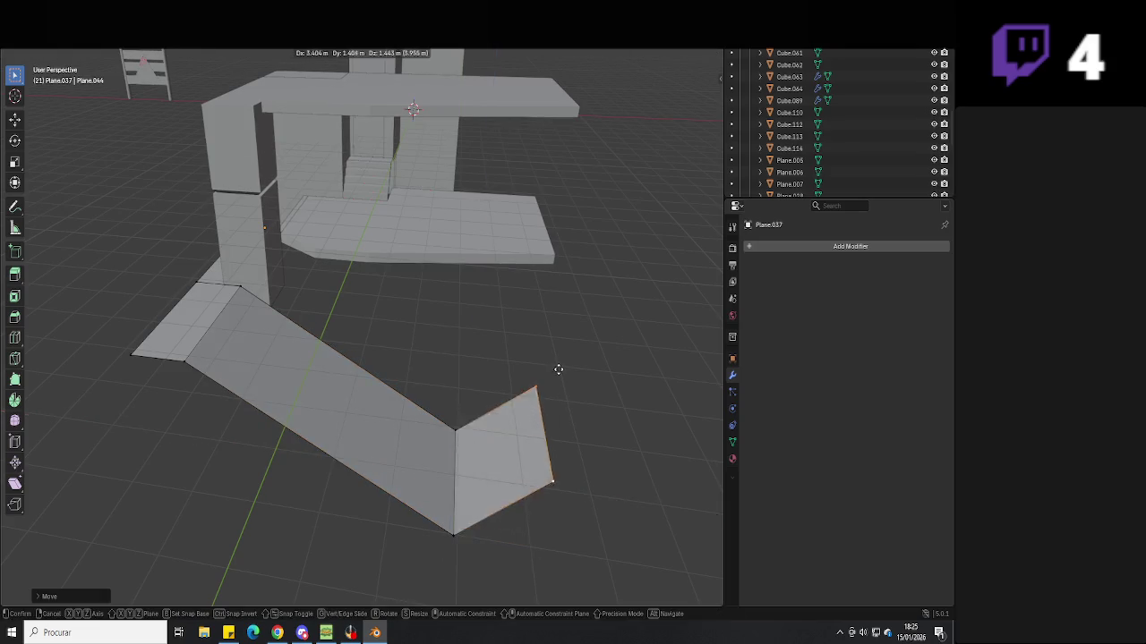
left_click(529, 417)
middle_click_drag(529, 417, 484, 381)
left_click_drag(430, 380, 337, 503)
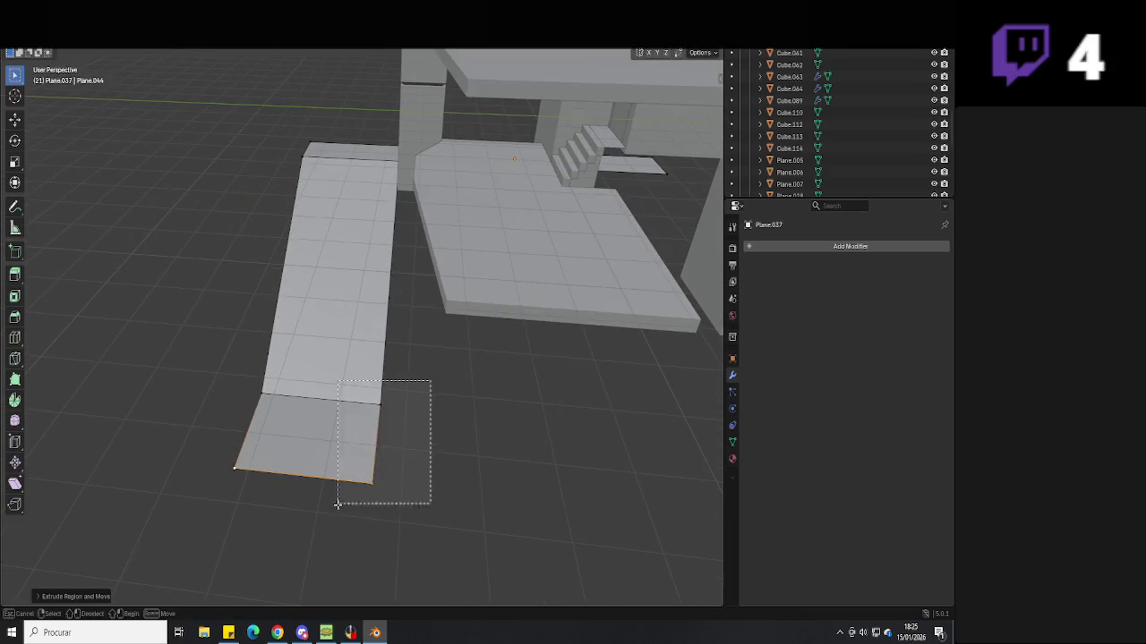
middle_click_drag(337, 503, 409, 414)
key("g")
key("z")
left_click(409, 452)
key("g")
middle_click_drag(409, 456, 463, 409)
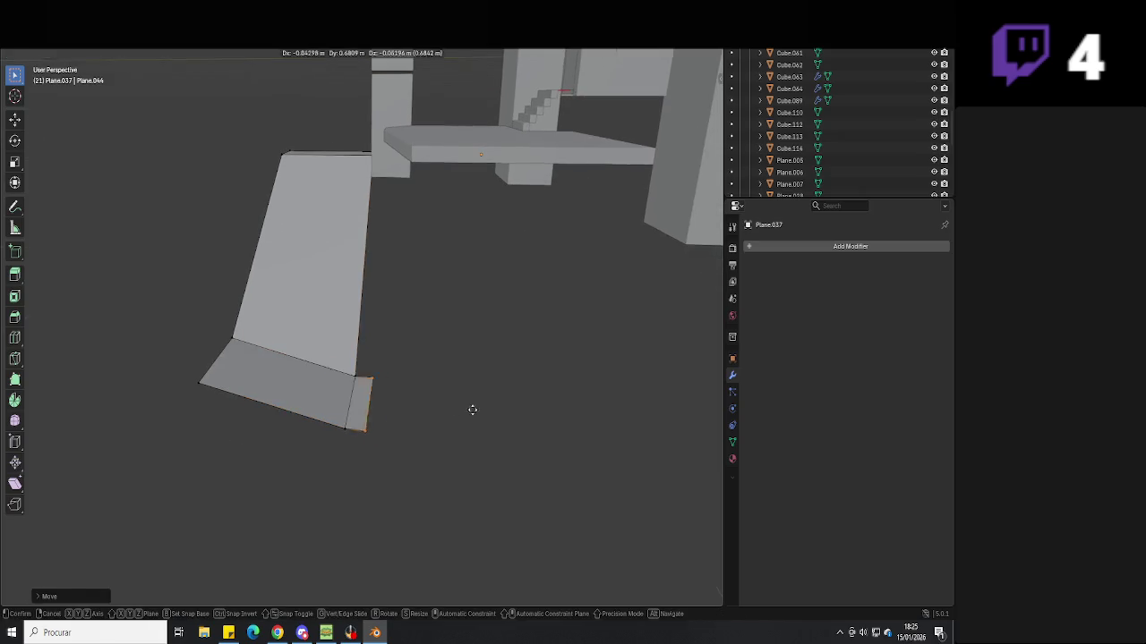
left_click(654, 421)
mouse_move(653, 421)
middle_mouse_down()
mouse_move(495, 396)
mouse_move(568, 460)
mouse_move(486, 441)
middle_mouse_up()
Cancel a Z extrusion and move the far edge along its local Z axis instead
key("e")
key("z")
key("Escape")
key("g")
key("y")
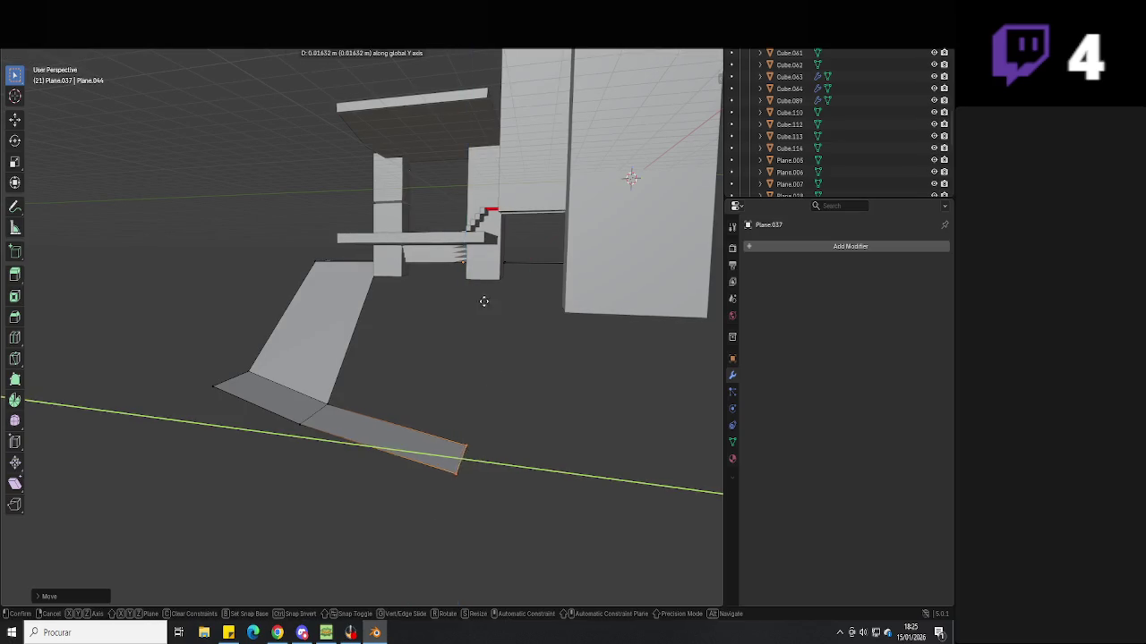
key("z")
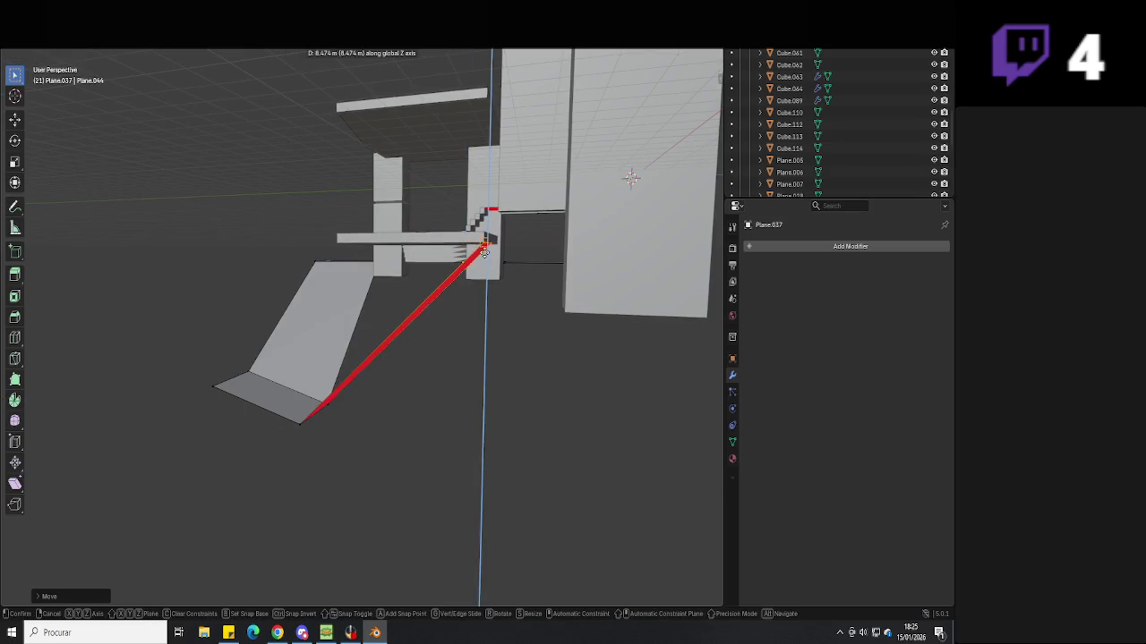
key("z")
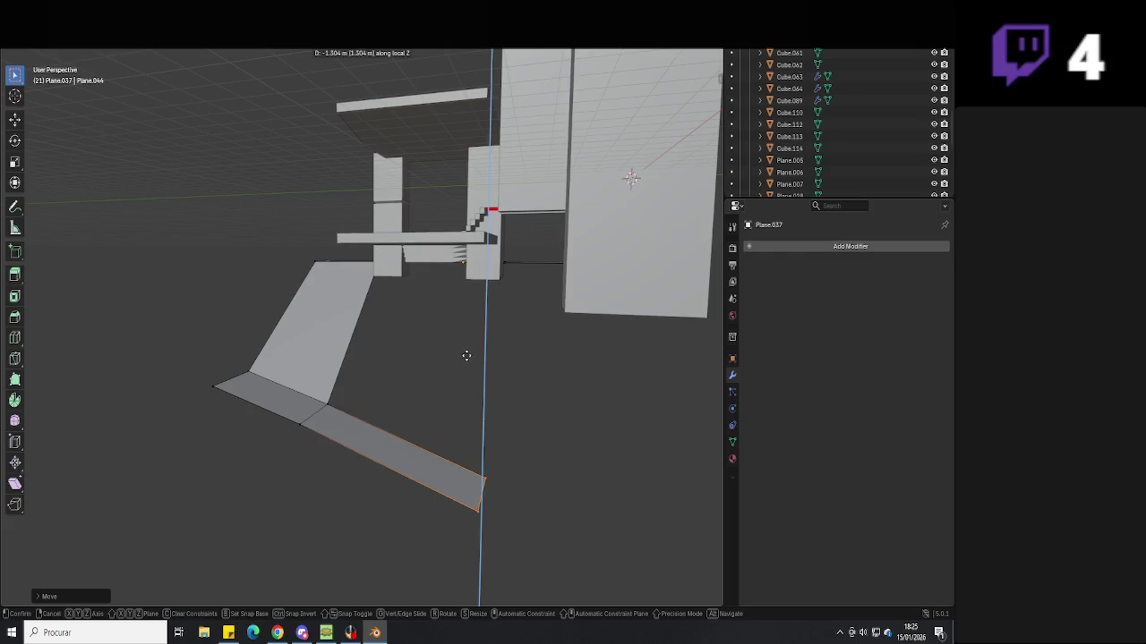
Shift the far edge along X so the walkway bends sideways, then return to Object Mode
mouse_move(424, 391)
middle_mouse_down()
mouse_move(453, 439)
mouse_move(371, 455)
mouse_move(407, 376)
mouse_move(376, 329)
mouse_move(358, 371)
middle_mouse_up()
key("g")
key("x")
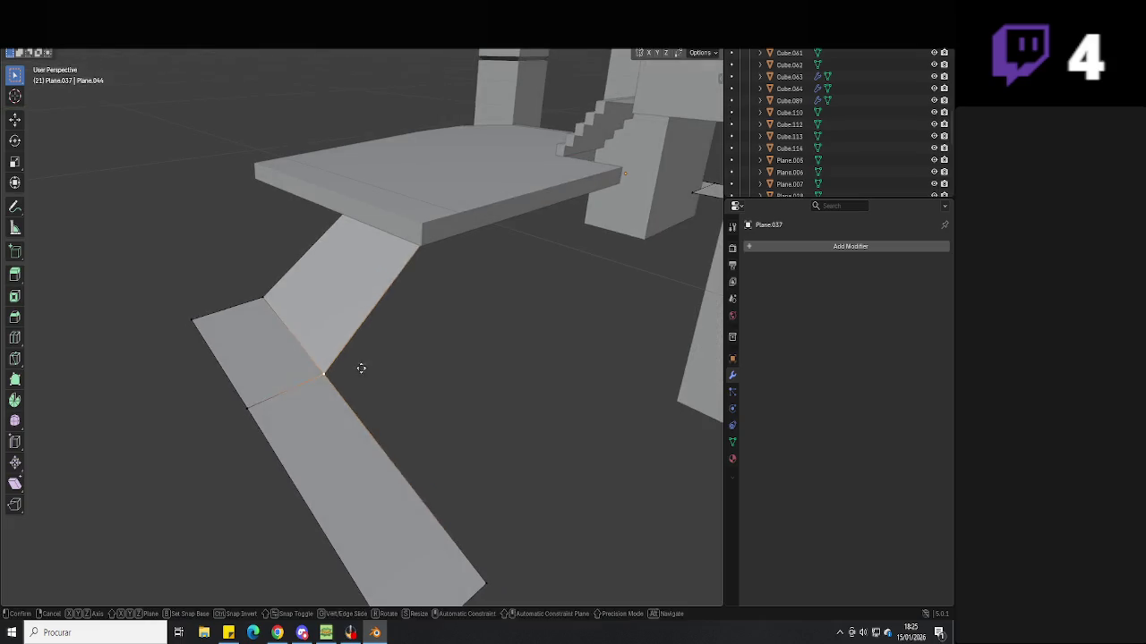
left_click(390, 344)
mouse_move(431, 363)
middle_mouse_down()
mouse_move(527, 346)
mouse_move(462, 370)
middle_mouse_up()
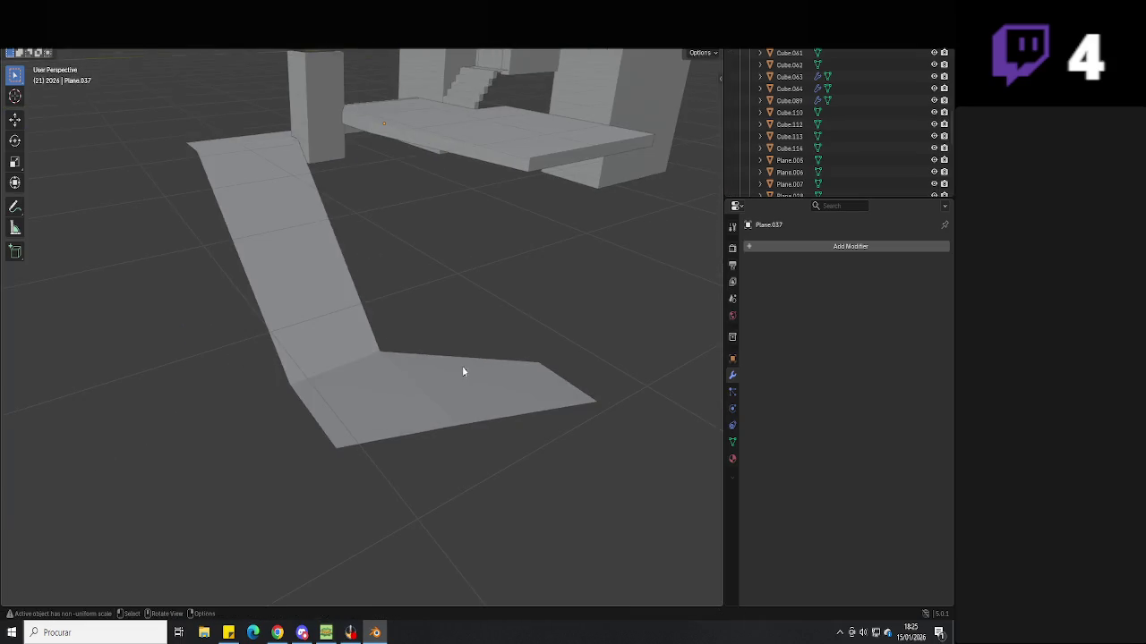
left_click(415, 309)
key("Tab")
mouse_move(416, 309)
middle_mouse_down()
mouse_move(366, 317)
mouse_move(404, 252)
middle_mouse_up()
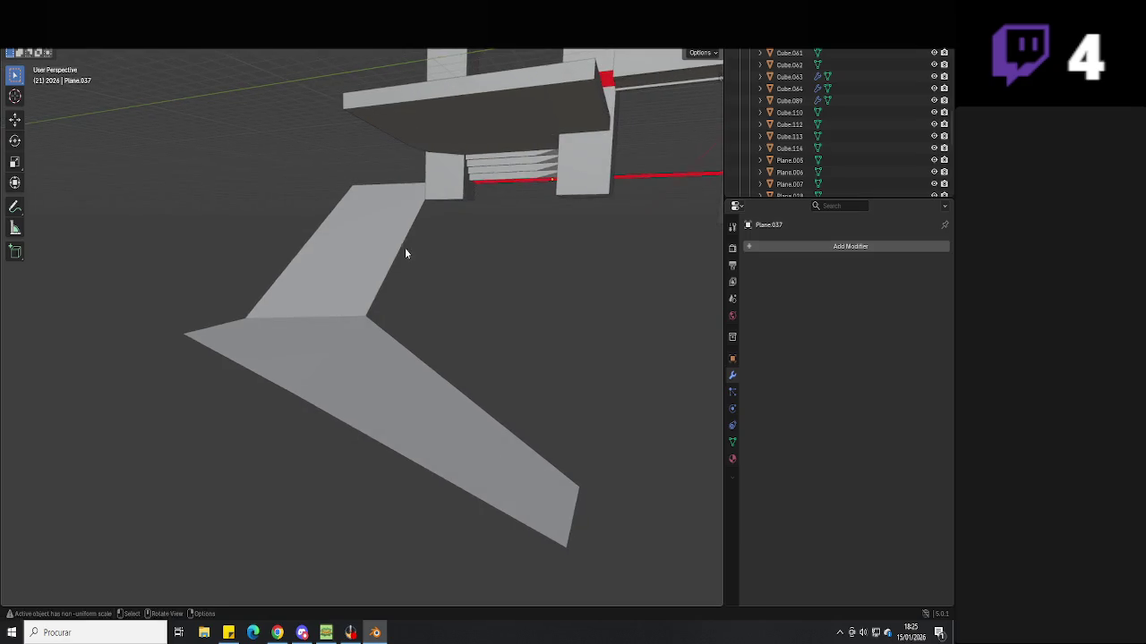
Undo the last change, move the walkway edge vertically on Z, and save
key("ctrl+z")
key("Tab")
mouse_move(442, 307)
middle_mouse_down()
mouse_move(389, 319)
mouse_move(326, 305)
middle_mouse_up()
key("g")
key("z")
left_click(319, 302)
key("Tab")
key("ctrl+s")
mouse_move(434, 381)
middle_mouse_down()
mouse_move(387, 349)
mouse_move(516, 450)
mouse_move(510, 429)
mouse_move(411, 358)
mouse_move(473, 365)
middle_mouse_up()
Adjust the height of the walkway's corner vertex along Z and save
key("Tab")
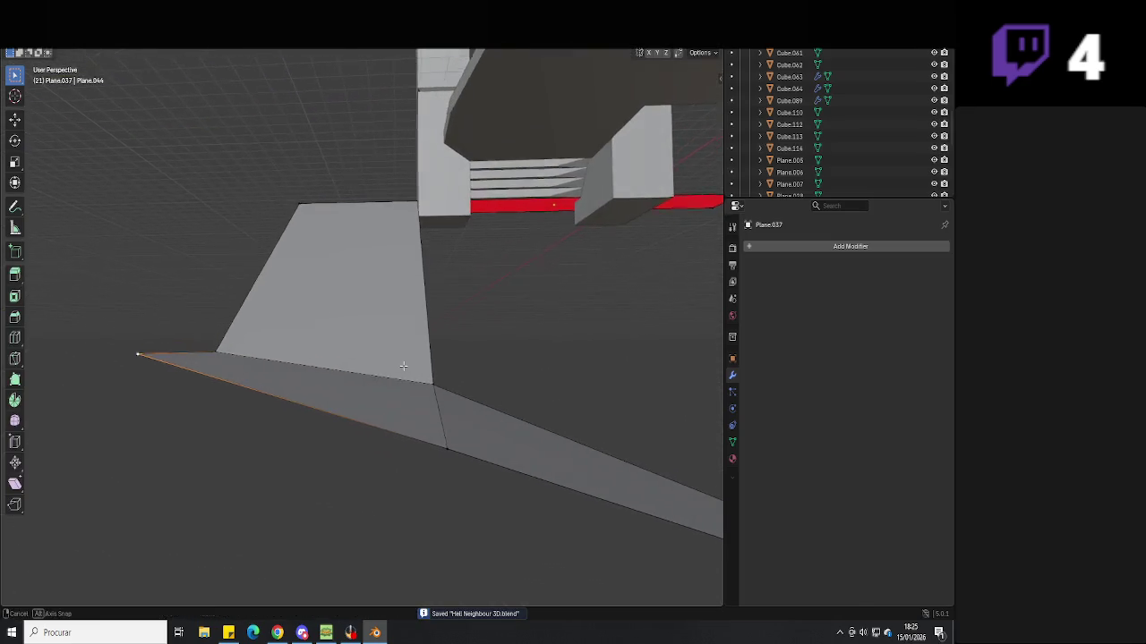
key("Tab")
left_click(254, 391)
key("Tab")
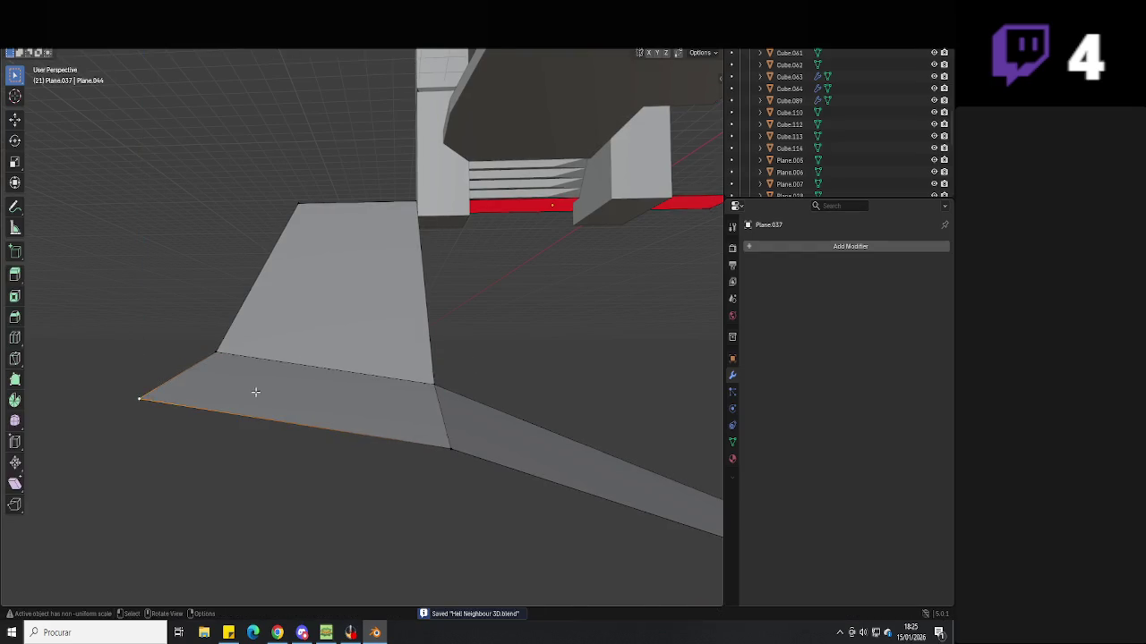
middle_click_drag(253, 391, 384, 430)
left_click(249, 345)
key("g")
key("z")
left_click(429, 370)
key("Tab")
mouse_move(430, 370)
middle_mouse_down()
mouse_move(454, 385)
mouse_move(501, 381)
mouse_move(399, 390)
mouse_move(263, 431)
middle_mouse_up()
key("ctrl+s")
Set Z heights of the corner, left tip and middle vertices to slope the path; save Hell Neighbour 3D.blend
key("Tab")
key("g")
key("z")
left_click(225, 400)
left_click(124, 406)
key("g")
key("z")
left_click(225, 397)
left_click(224, 370)
key("g")
key("z")
left_click(325, 381)
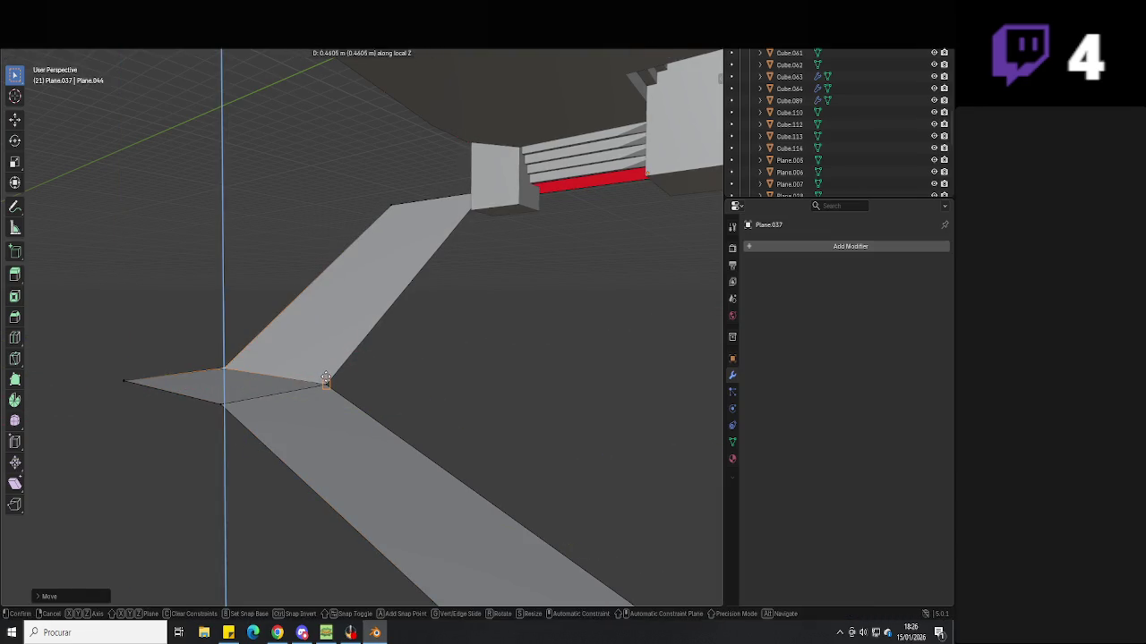
key("Tab")
key("ctrl+s")
Reselect the walkway strip in Edit Mode to review the sloped path, then deselect it
mouse_move(397, 405)
middle_mouse_down()
mouse_move(447, 422)
mouse_move(483, 471)
middle_mouse_up()
left_click(417, 379)
mouse_move(417, 379)
middle_mouse_down()
mouse_move(440, 404)
mouse_move(476, 376)
mouse_move(454, 414)
mouse_move(498, 524)
mouse_move(375, 382)
mouse_move(452, 363)
mouse_move(475, 371)
mouse_move(439, 453)
mouse_move(490, 461)
mouse_move(375, 453)
mouse_move(420, 457)
middle_mouse_up()
key("Tab")
key("Tab")
left_click(376, 382)
scroll(400, 379, "up", 3)
Save the model and review the whole house from a top-down view
scroll(420, 457, "down", 4)
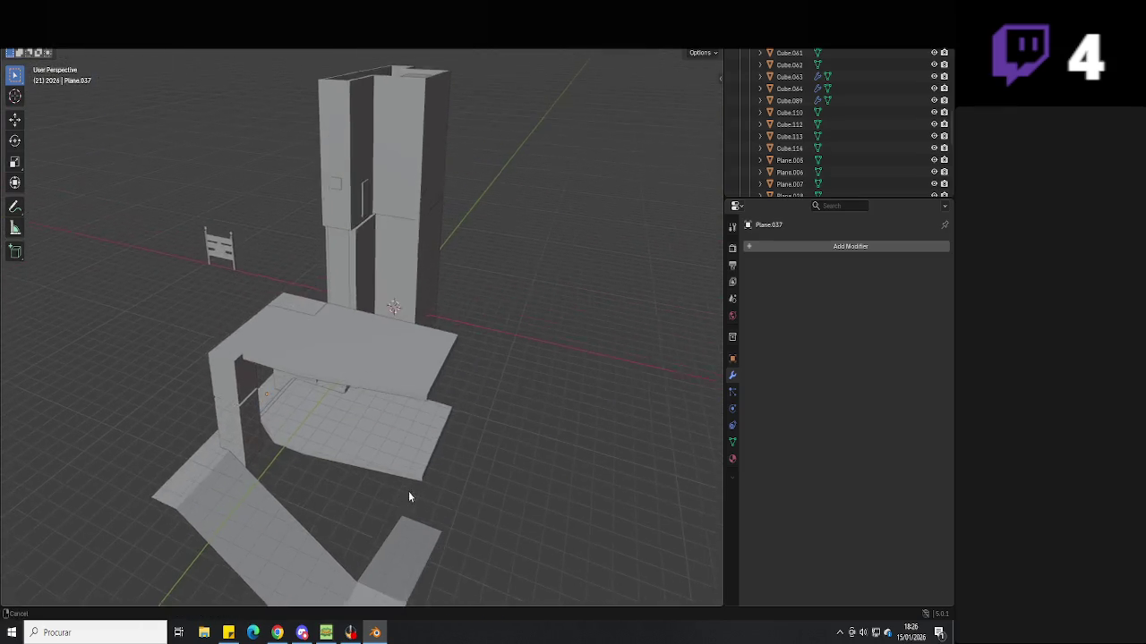
scroll(409, 492, "down", 2)
scroll(447, 374, "up", 3)
key("ctrl+s")
mouse_move(473, 375)
middle_mouse_down()
mouse_move(436, 523)
mouse_move(391, 376)
mouse_move(475, 396)
middle_mouse_up()
scroll(436, 523, "up", 5)
scroll(417, 462, "up", 3)
scroll(425, 452, "up", 3)
scroll(415, 307, "up", 3)
mouse_move(414, 307)
middle_mouse_down()
mouse_move(414, 349)
mouse_move(461, 409)
mouse_move(388, 381)
mouse_move(472, 407)
mouse_move(431, 420)
mouse_move(290, 146)
mouse_move(317, 210)
mouse_move(310, 185)
mouse_move(261, 207)
mouse_move(317, 332)
mouse_move(192, 314)
mouse_move(243, 328)
mouse_move(263, 307)
mouse_move(322, 299)
mouse_move(325, 332)
mouse_move(328, 295)
mouse_move(402, 328)
mouse_move(435, 376)
mouse_move(425, 369)
middle_mouse_up()
Save Hell Neighbour 3D.blend again and switch OBS to the End of Live scene
key("ctrl+s")
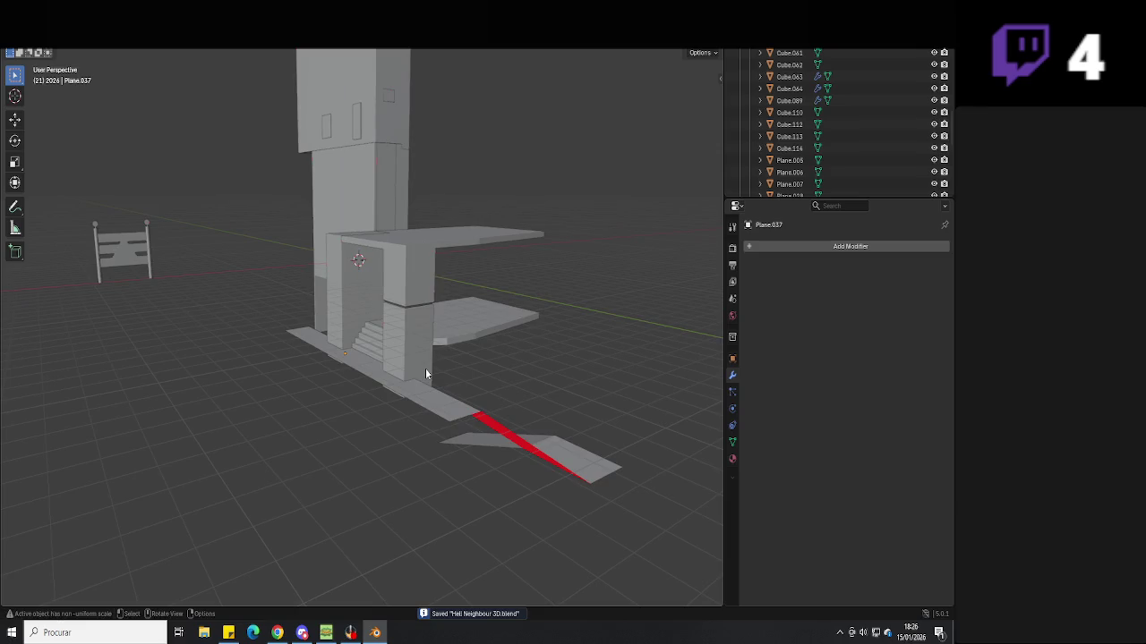
left_click(350, 633)
left_click(69, 470)
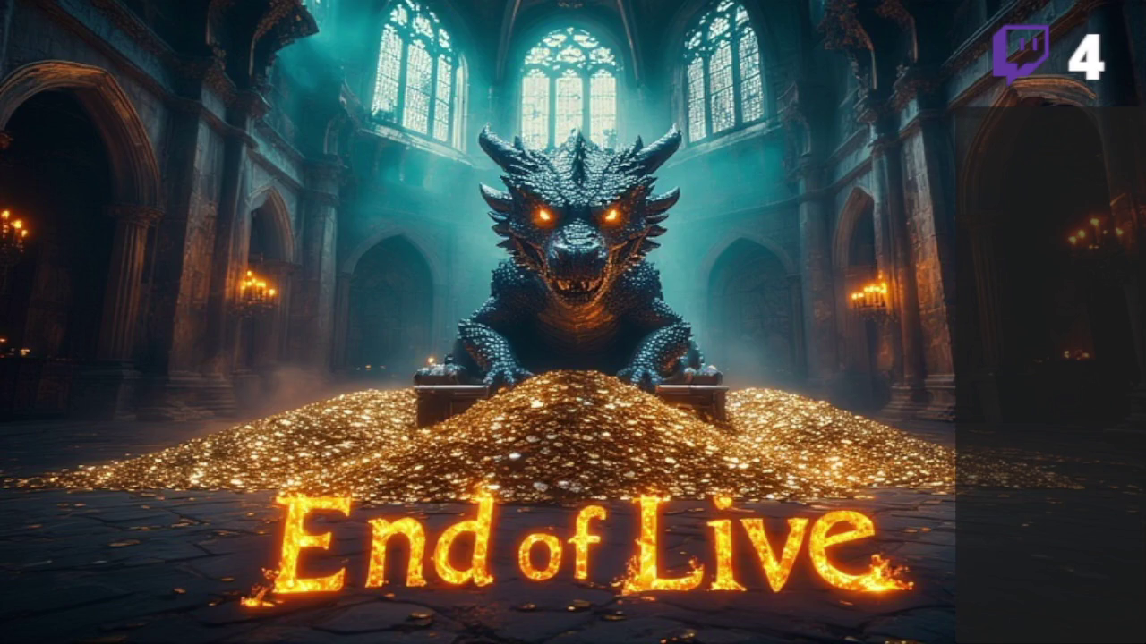